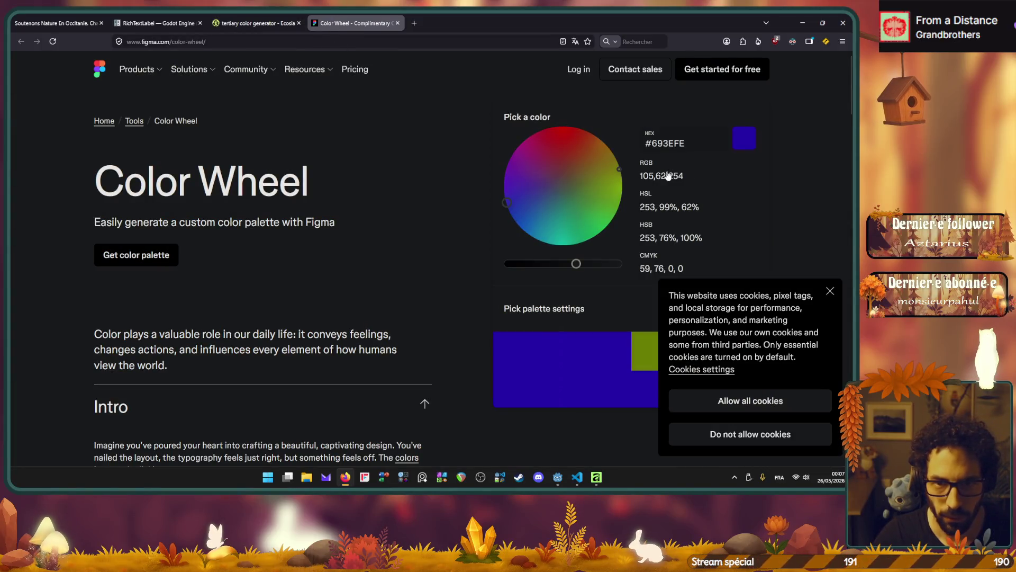
# Switch from the Figma colour wheel page to the Godot editor showing the Dialog scene.
pyautogui.click(558, 477)
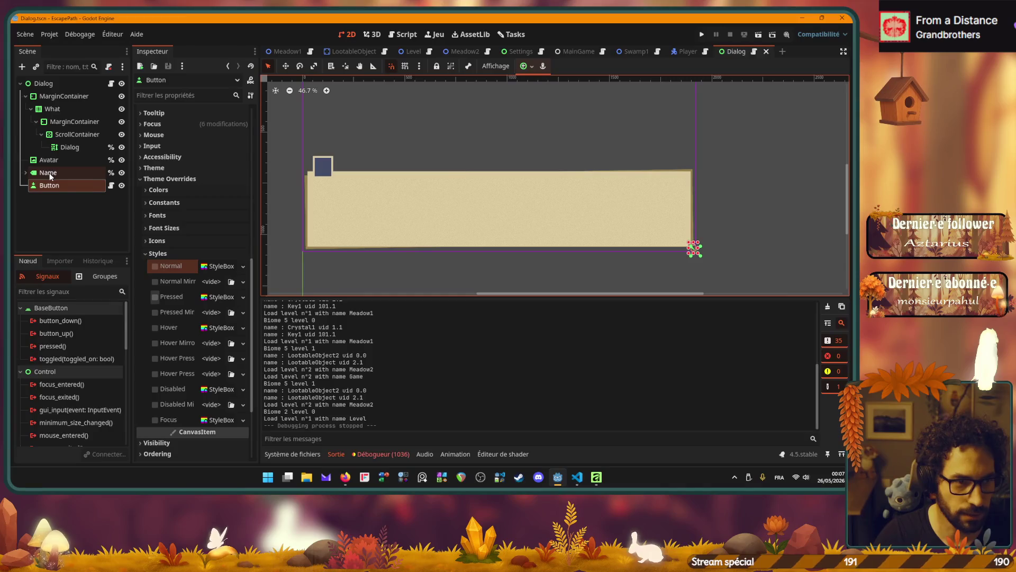
# Back in Godot, give the Button's Normal style override a new StyleBoxFlat.
pyautogui.click(596, 477)
pyautogui.click(596, 477)
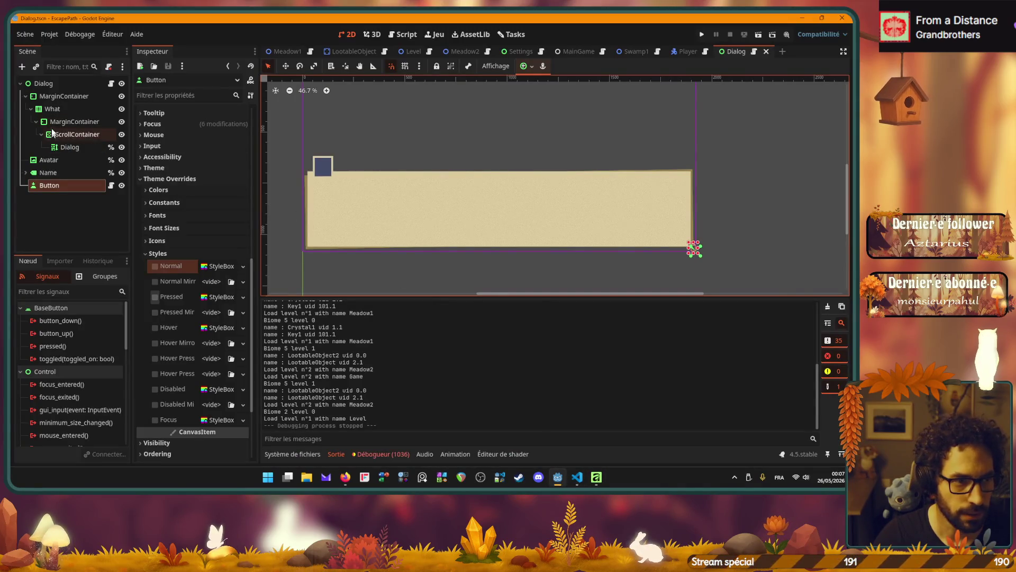
pyautogui.click(243, 267)
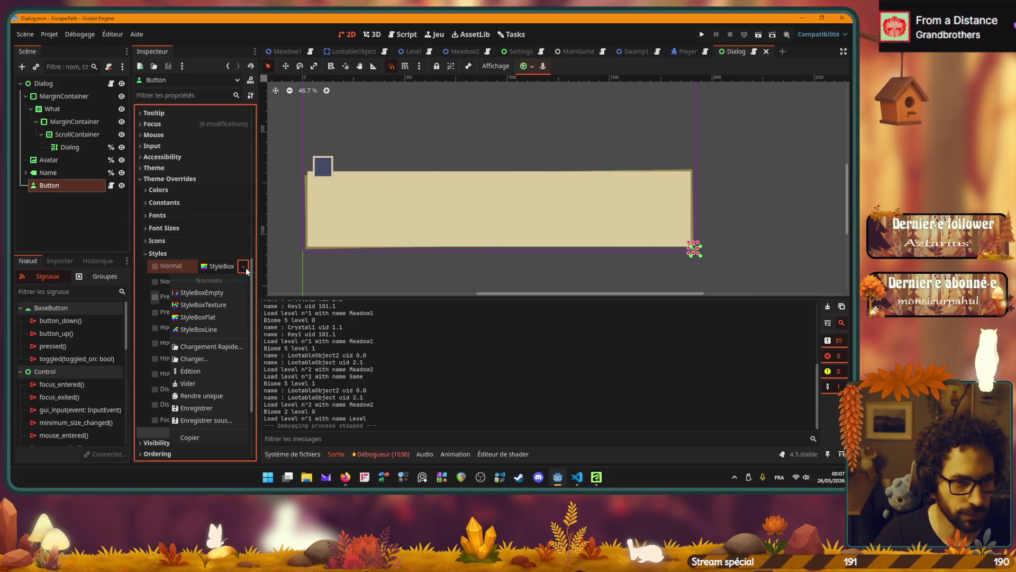
pyautogui.click(217, 316)
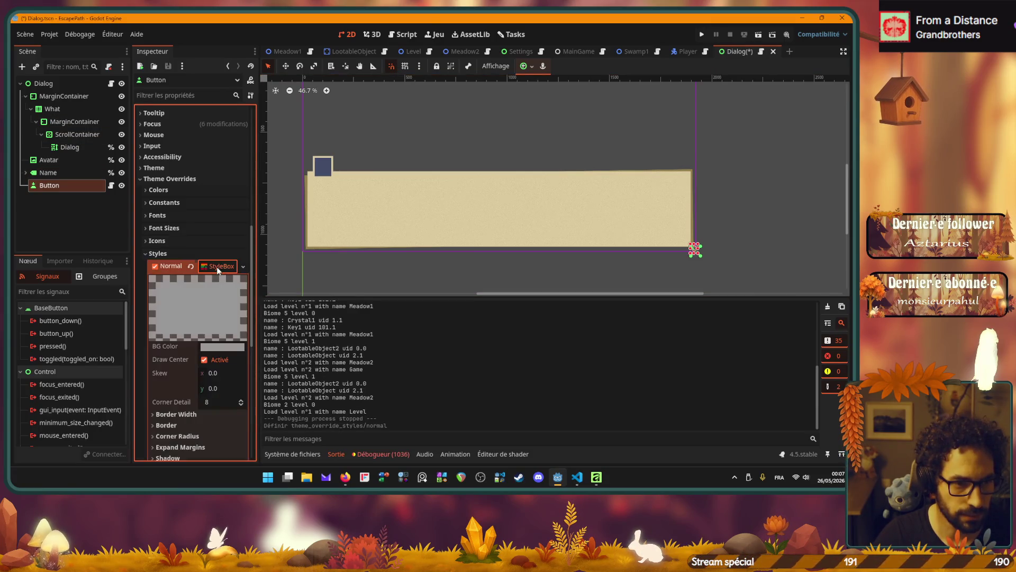
# Sample the panel's beige d9c89b as the style's background colour, then switch to the browser.
pyautogui.click(222, 347)
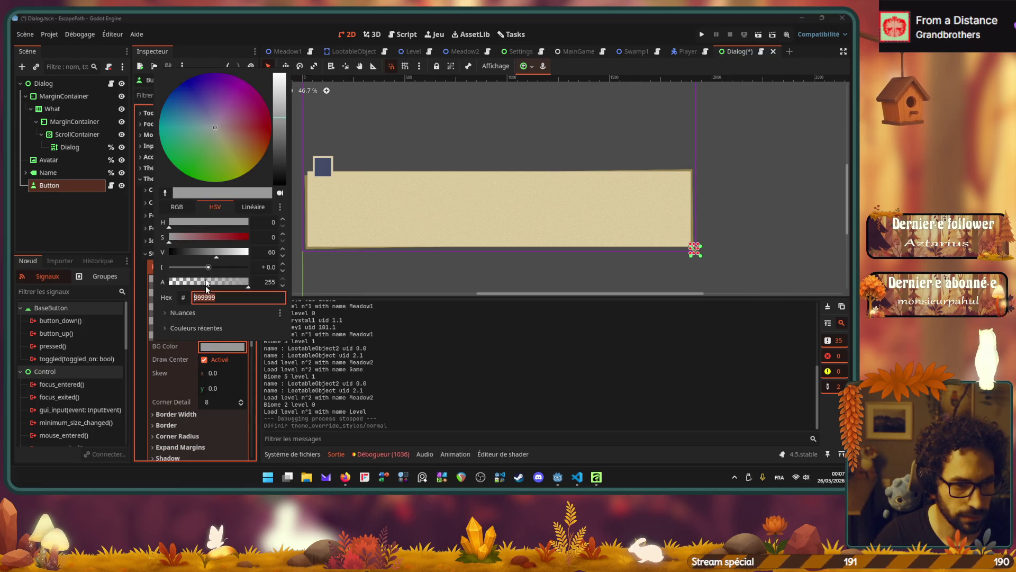
pyautogui.click(163, 194)
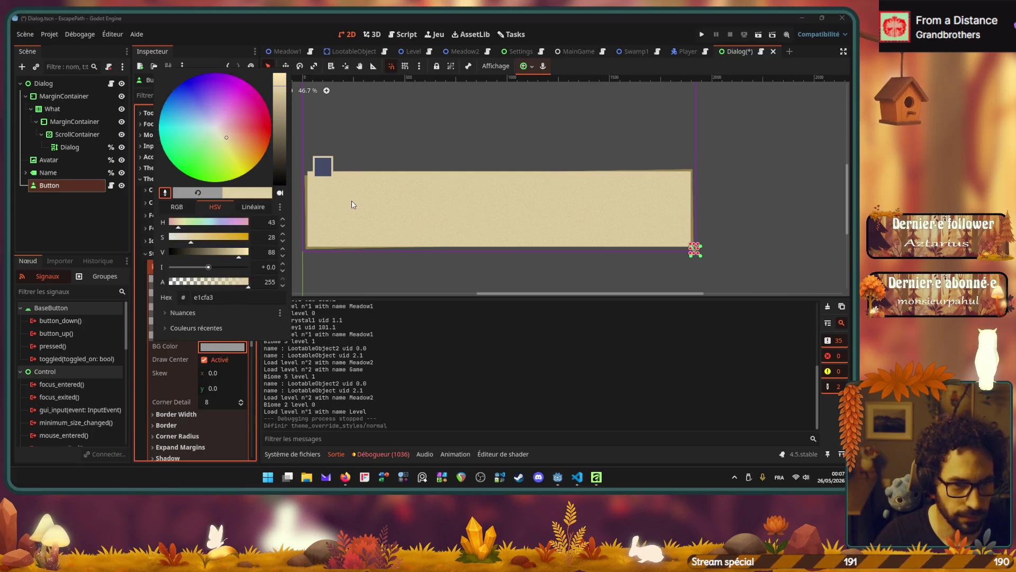
pyautogui.click(492, 219)
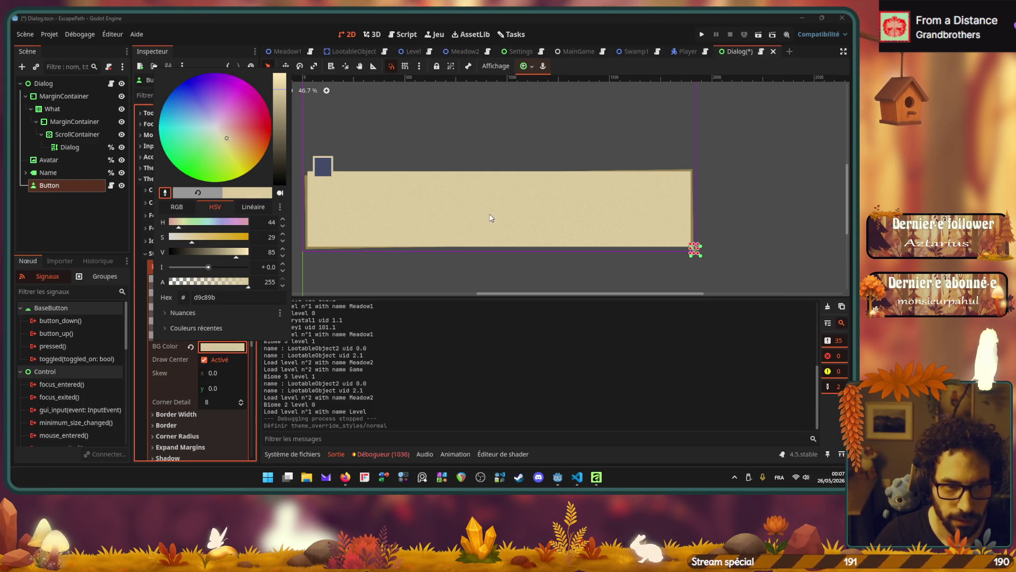
pyautogui.click(240, 298)
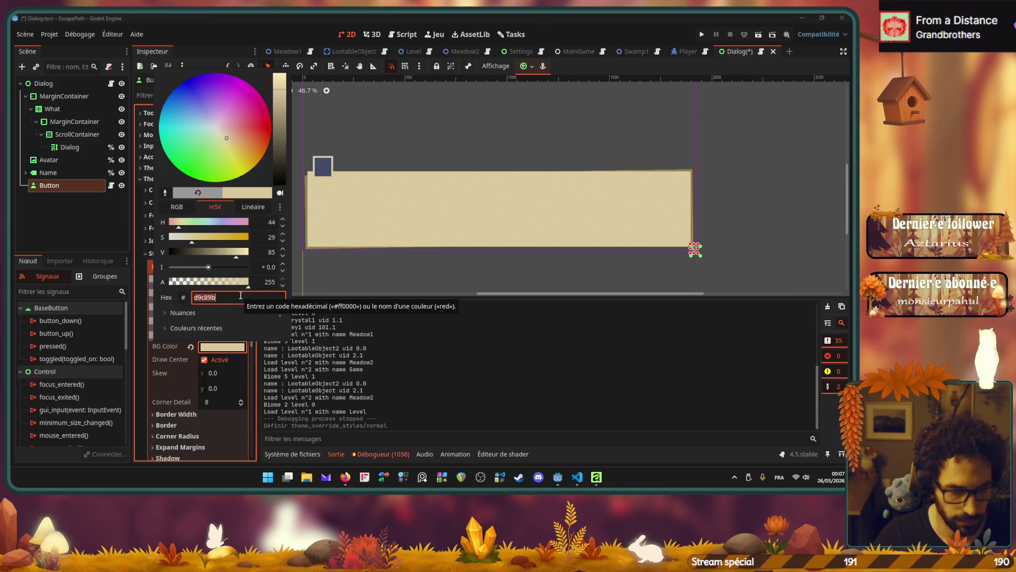
pyautogui.click(428, 202)
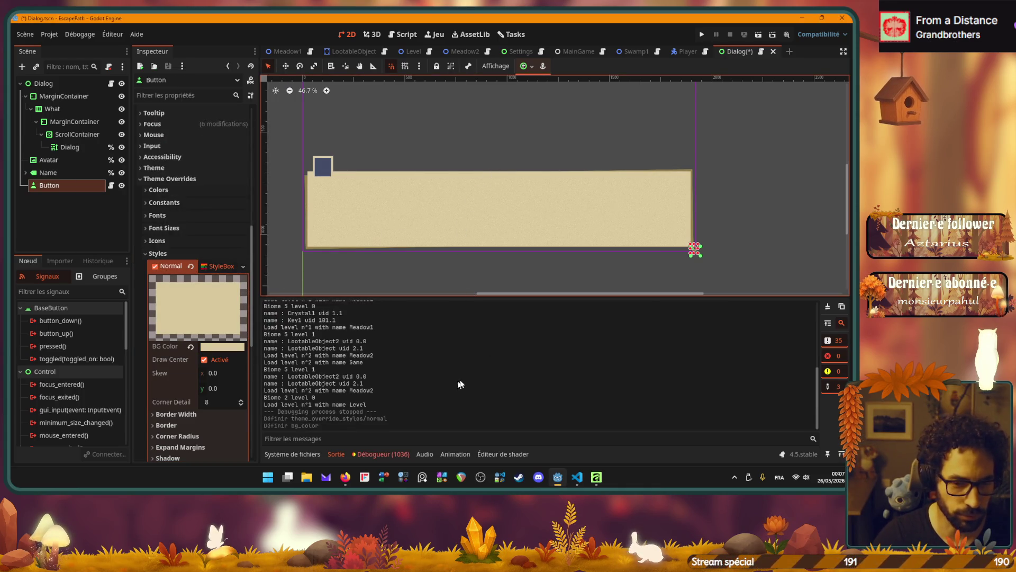
pyautogui.click(345, 477)
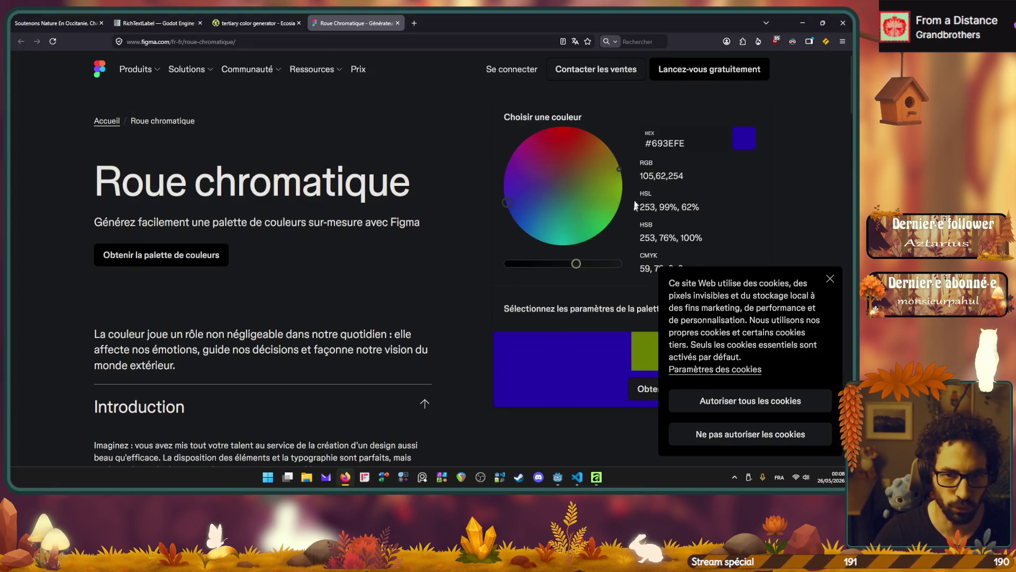
# Enter D9C89B as the base colour, dismiss the cookie notice, and choose a Tétradique palette.
pyautogui.doubleClick(671, 142)
pyautogui.write('D9C89B')
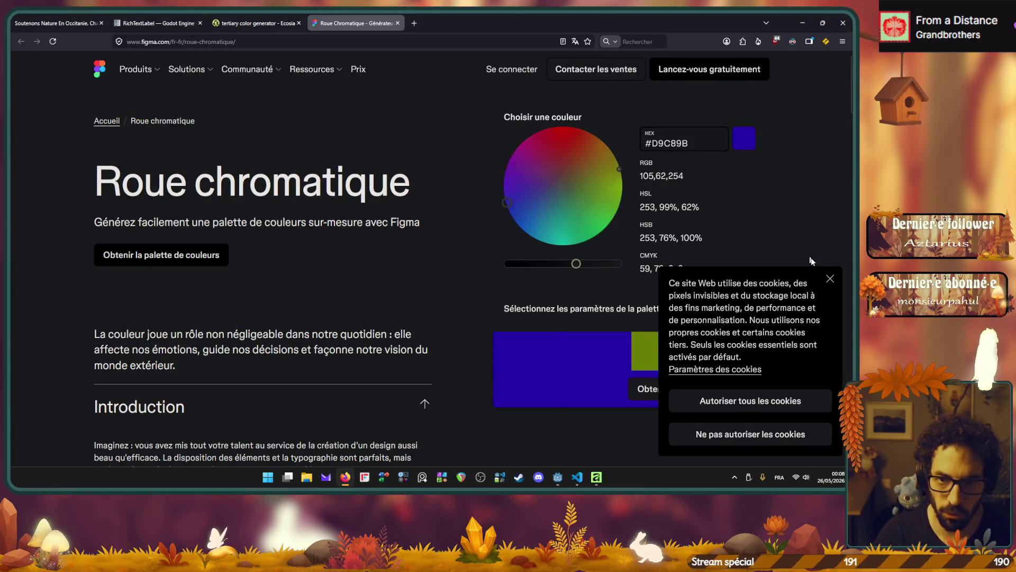
pyautogui.click(829, 281)
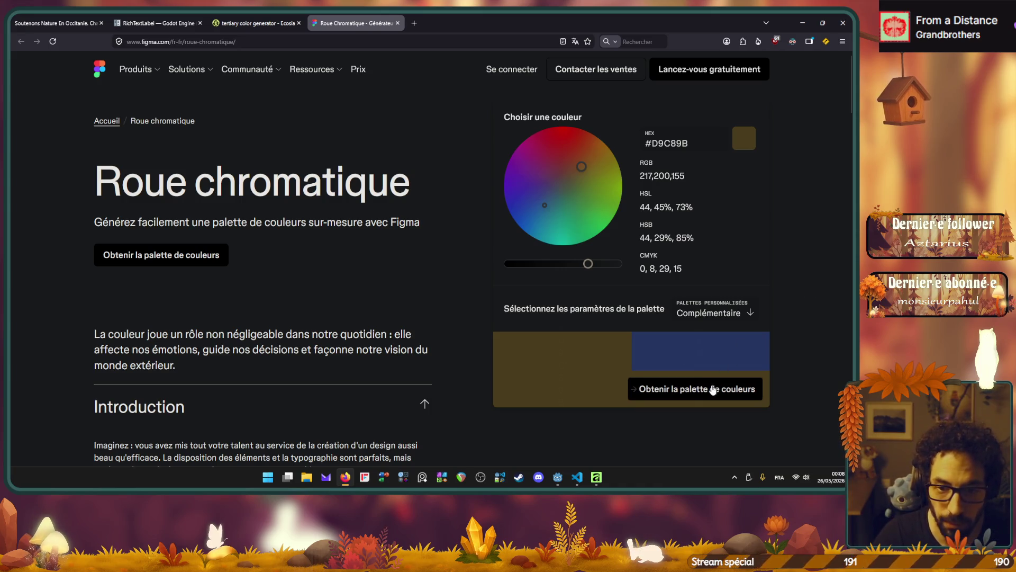
pyautogui.click(710, 316)
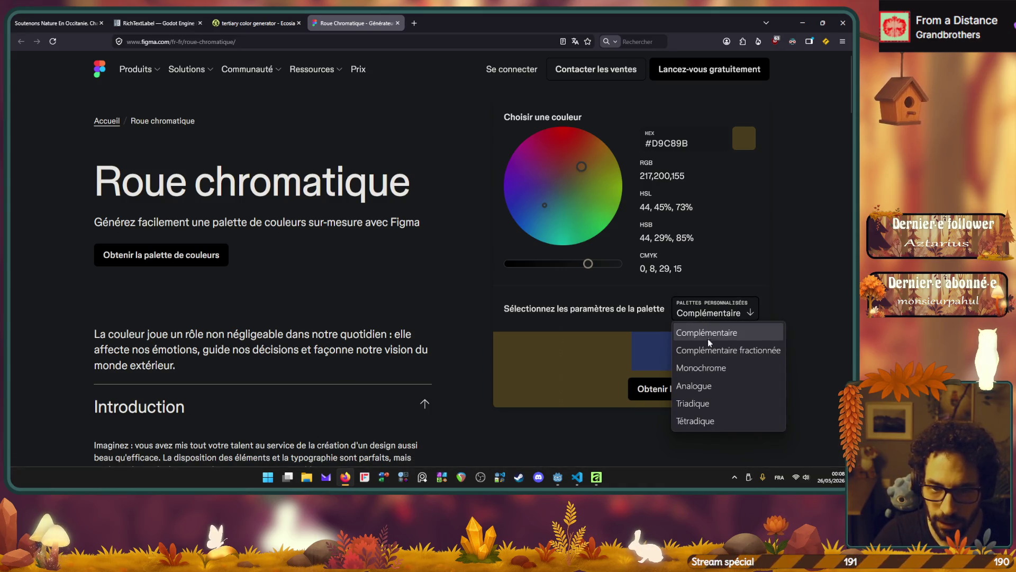
pyautogui.click(698, 404)
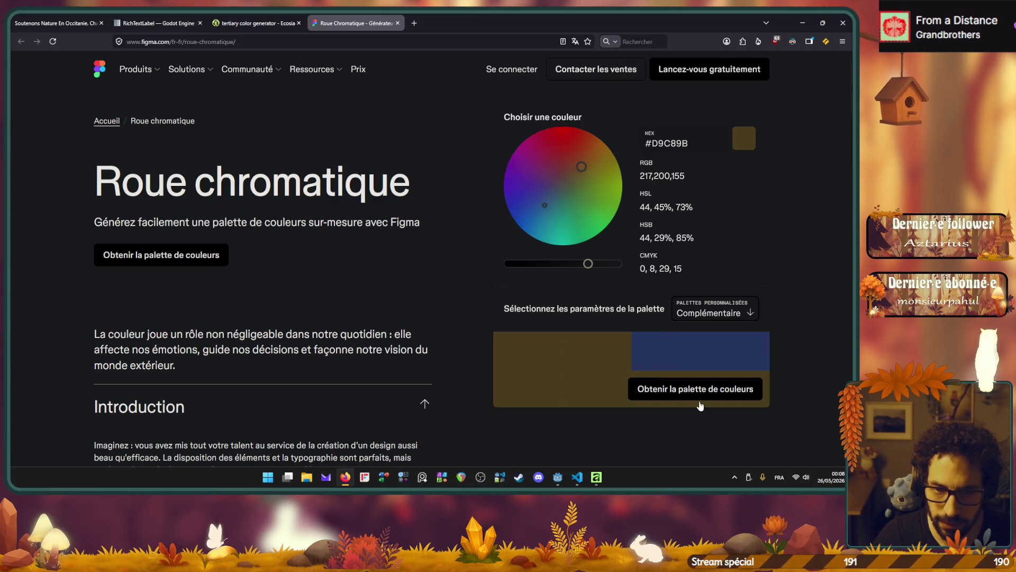
pyautogui.click(709, 317)
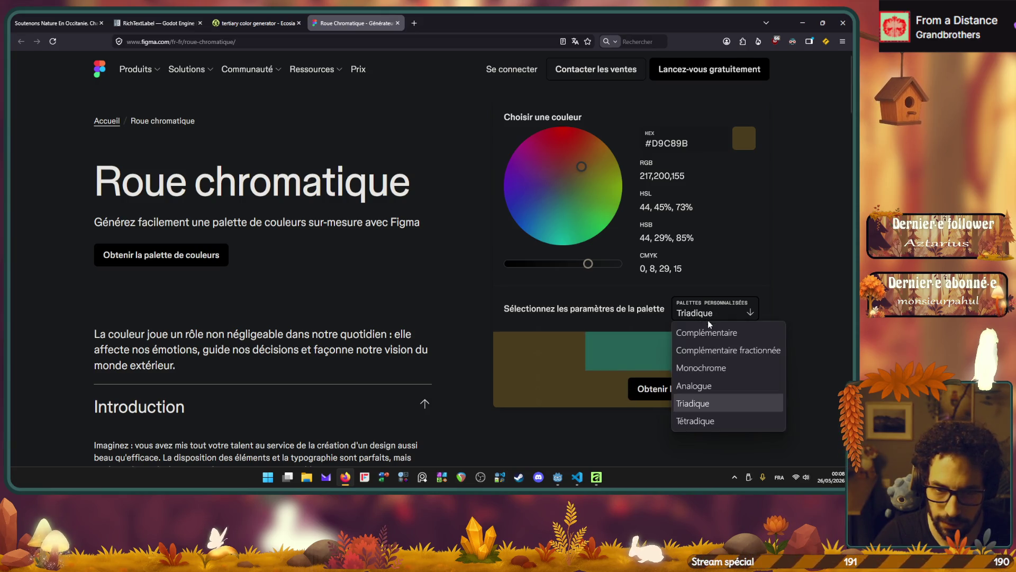
pyautogui.click(708, 419)
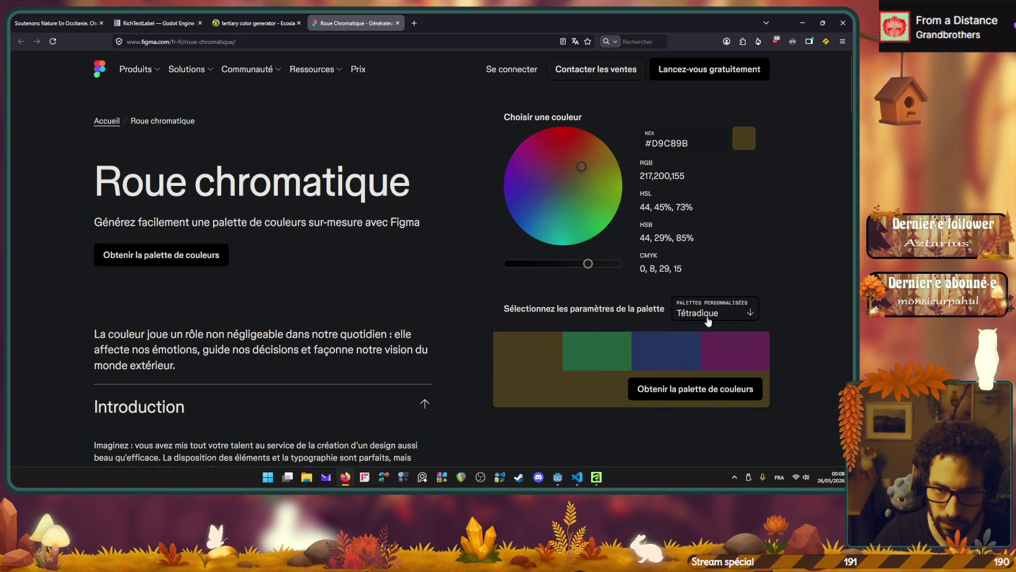
# Copy the green swatch's hex code #9BD9A9 and return to Godot.
pyautogui.moveTo(597, 353)
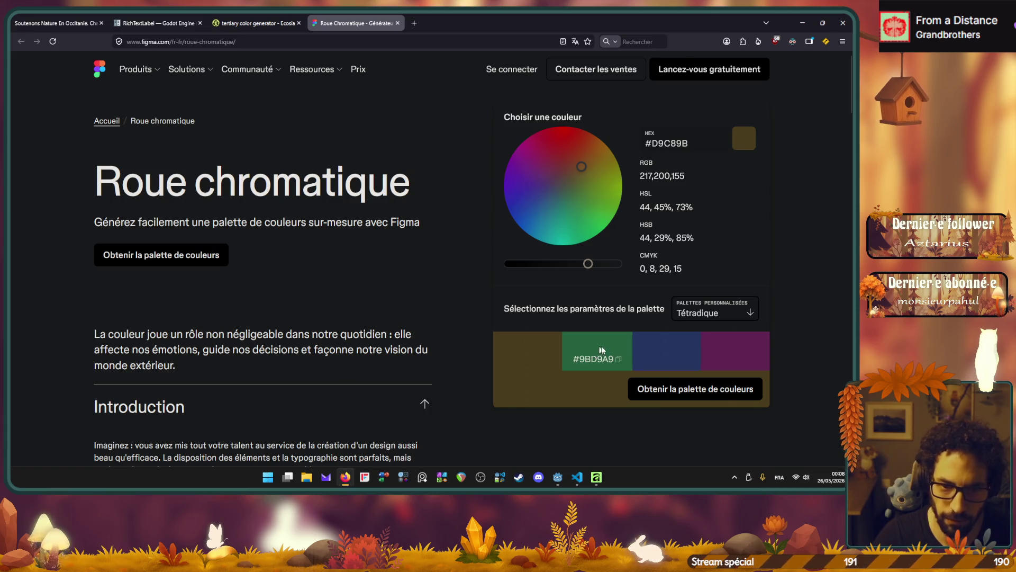
pyautogui.moveTo(731, 363)
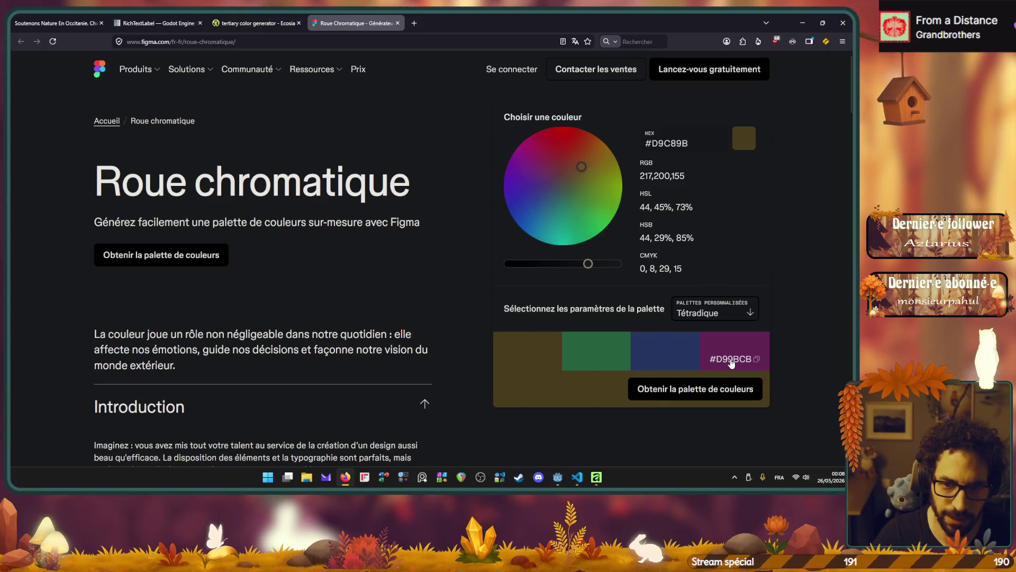
pyautogui.click(736, 362)
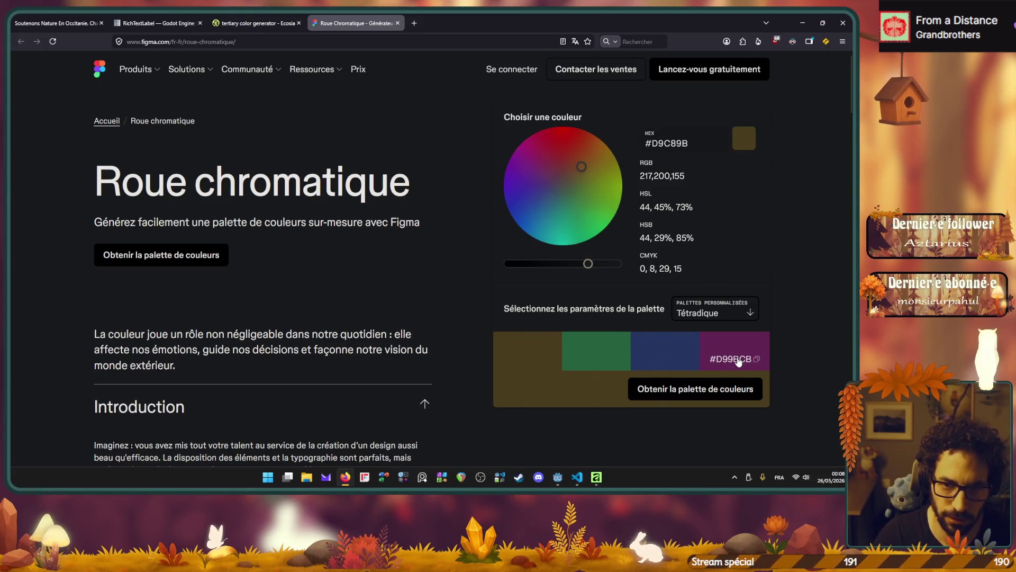
pyautogui.click(611, 363)
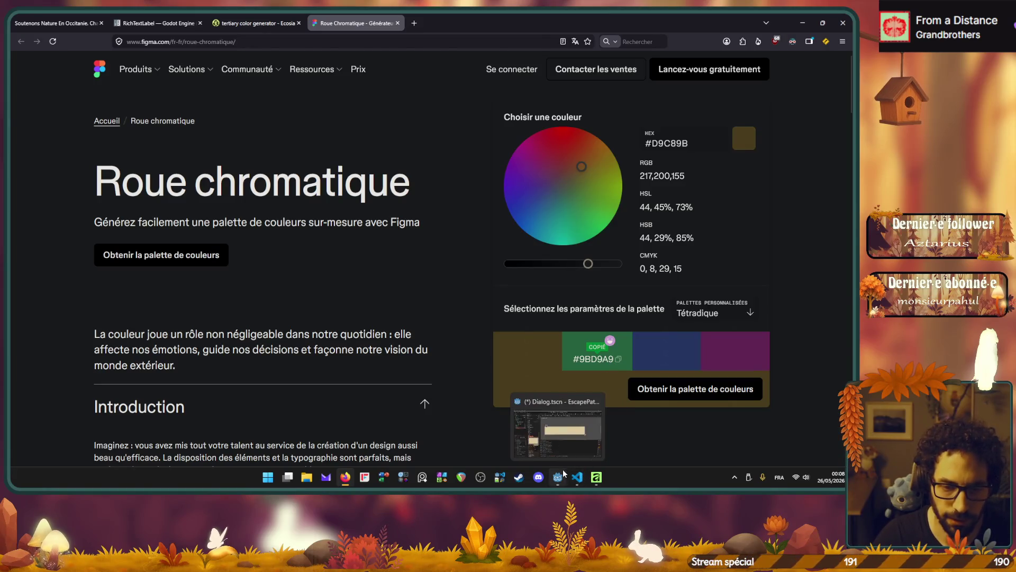
pyautogui.click(563, 469)
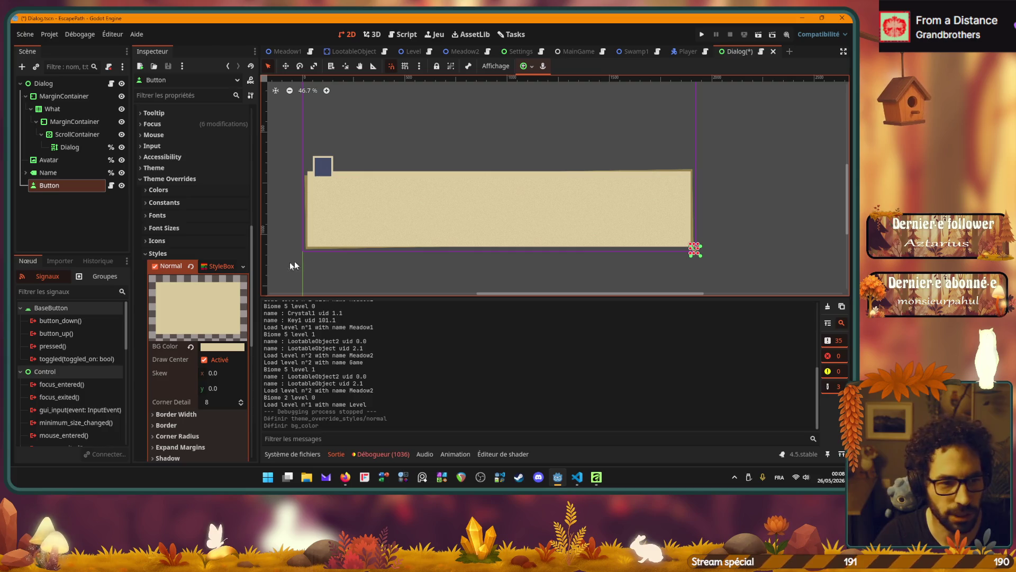
# Replace the Button's beige Normal background with the pasted green 9BD9A9.
pyautogui.click(217, 349)
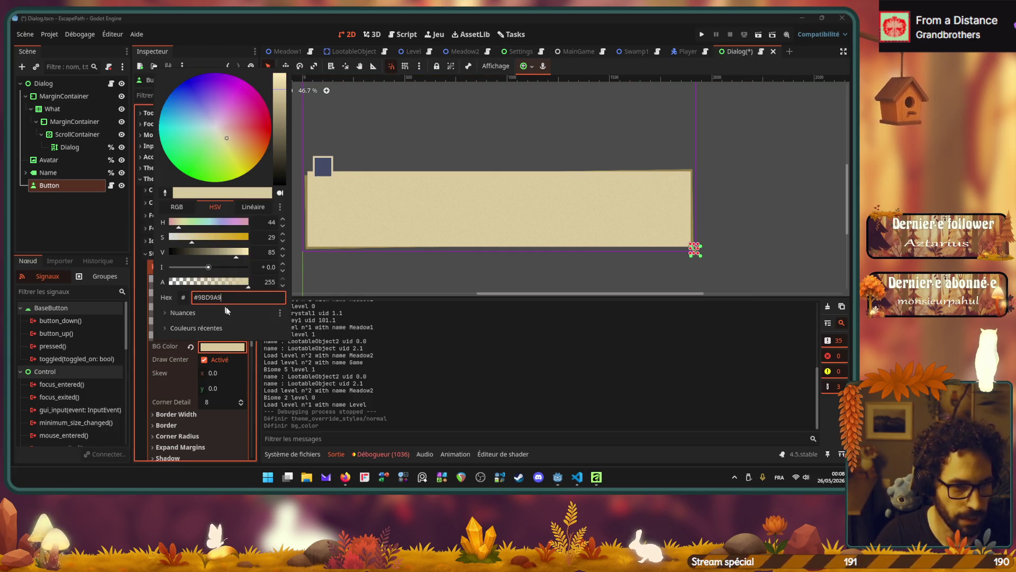
pyautogui.press('Return')
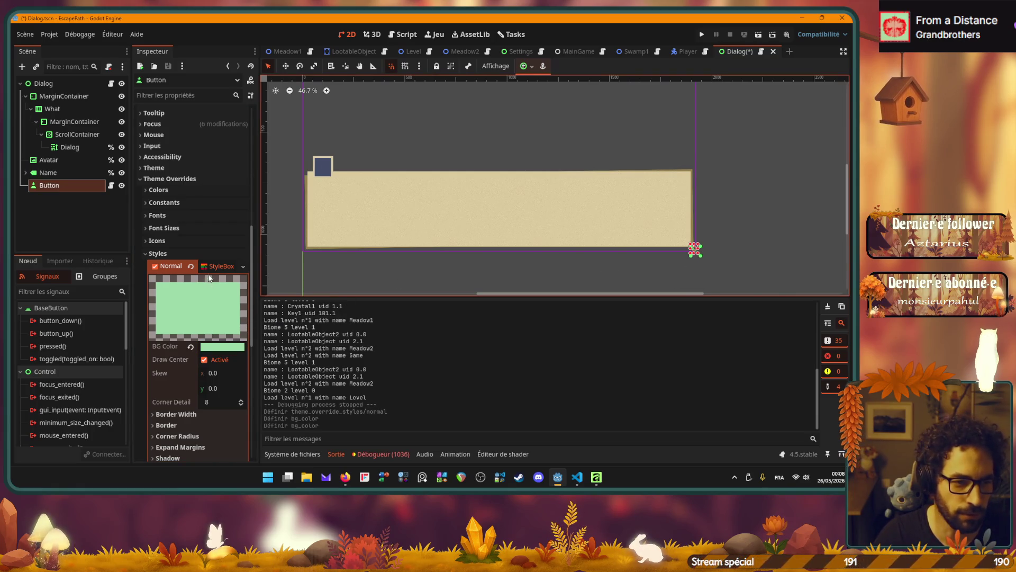
pyautogui.scroll(-5, 156, 324)
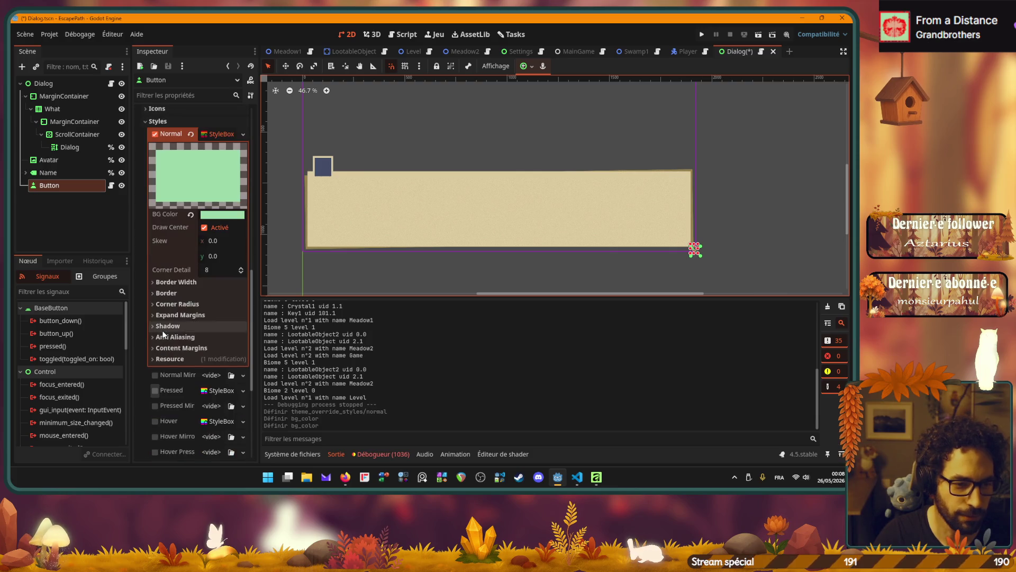
# Set the Button's Custom Minimum Size to 150 × 75 px.
pyautogui.click(154, 283)
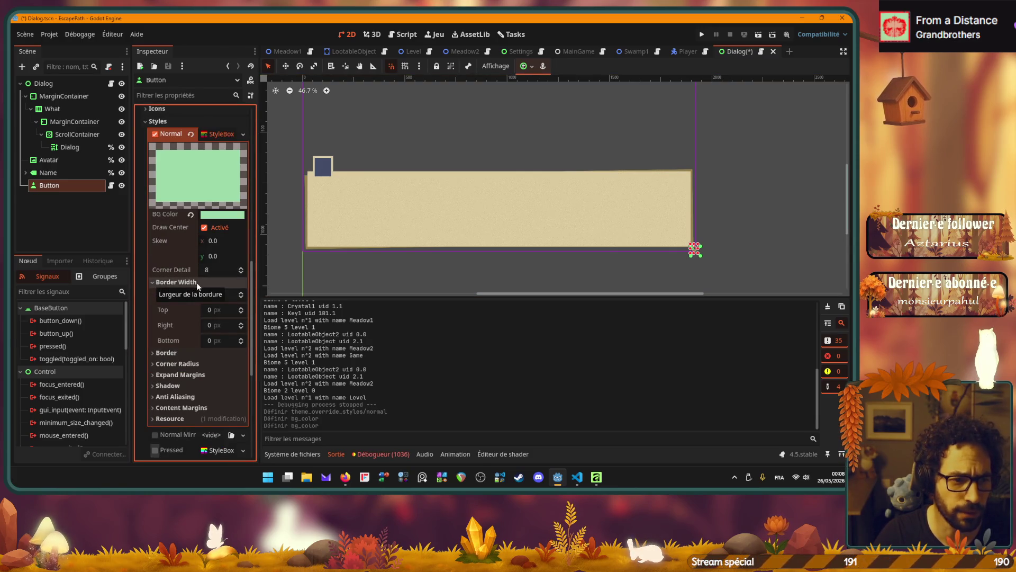
pyautogui.click(152, 282)
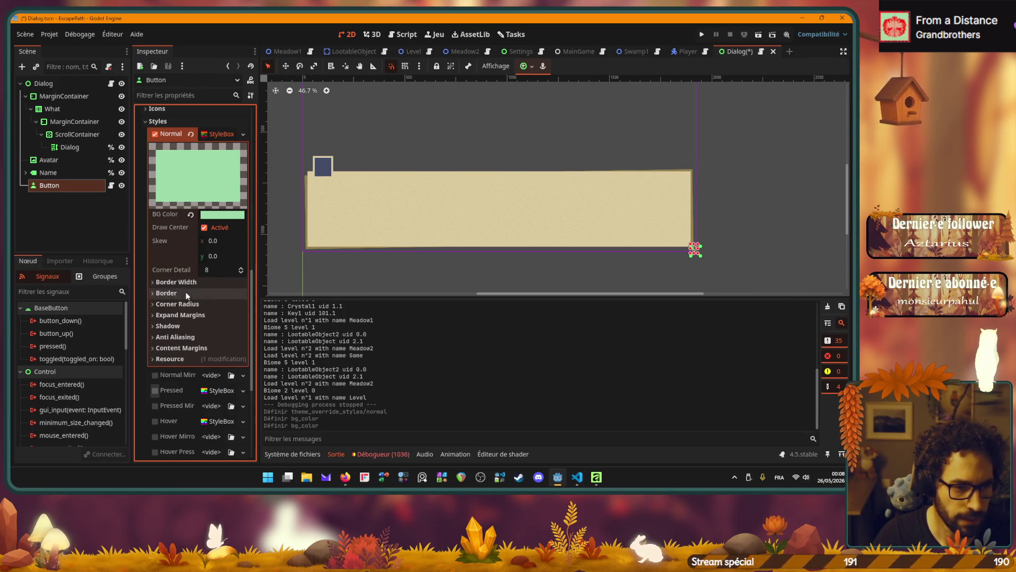
pyautogui.scroll(3, 184, 300)
pyautogui.scroll(3, 184, 299)
pyautogui.click(171, 224)
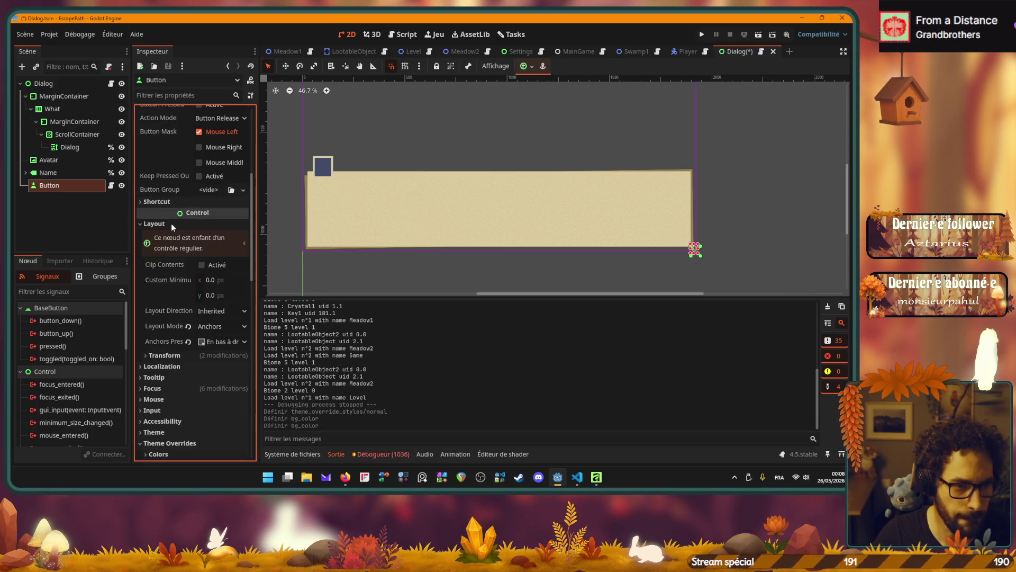
pyautogui.click(215, 280)
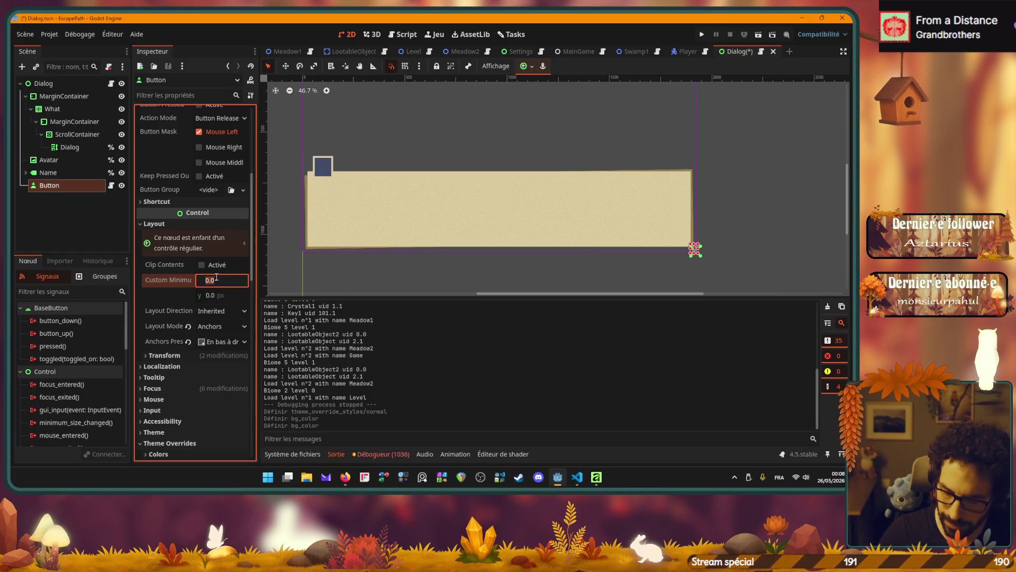
pyautogui.write('1000')
pyautogui.press('Tab')
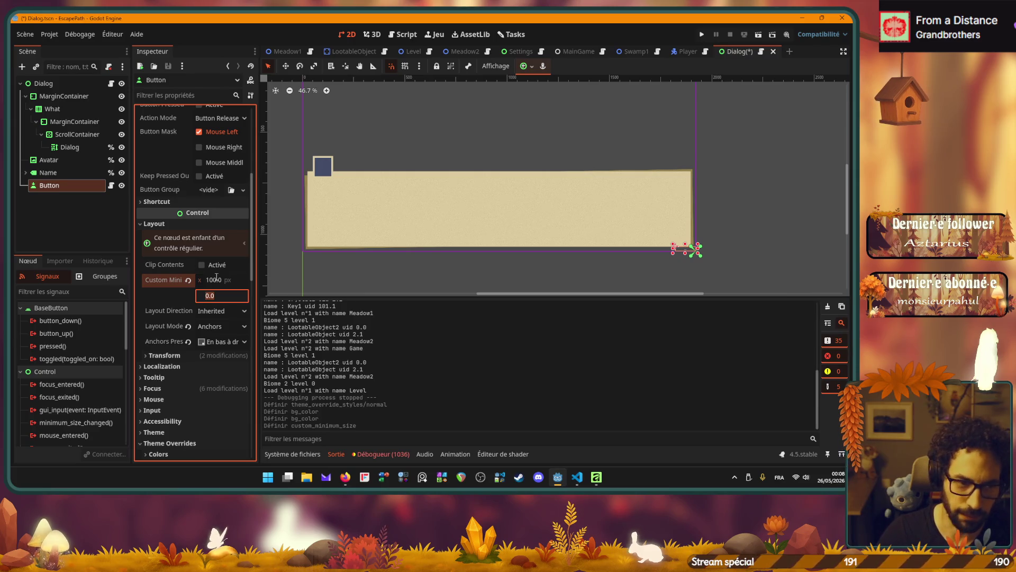
pyautogui.write('75')
pyautogui.press('Return')
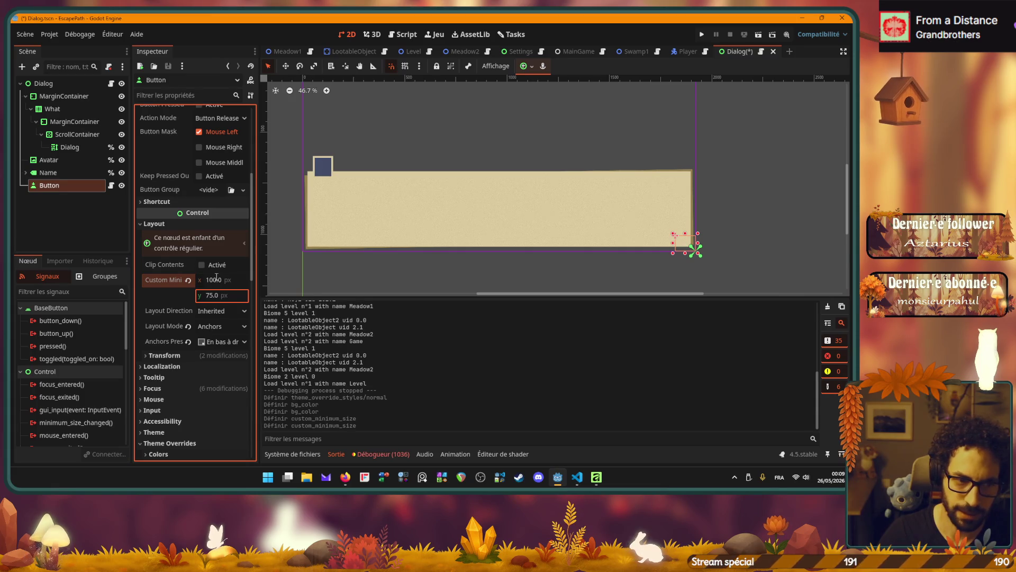
pyautogui.click(218, 280)
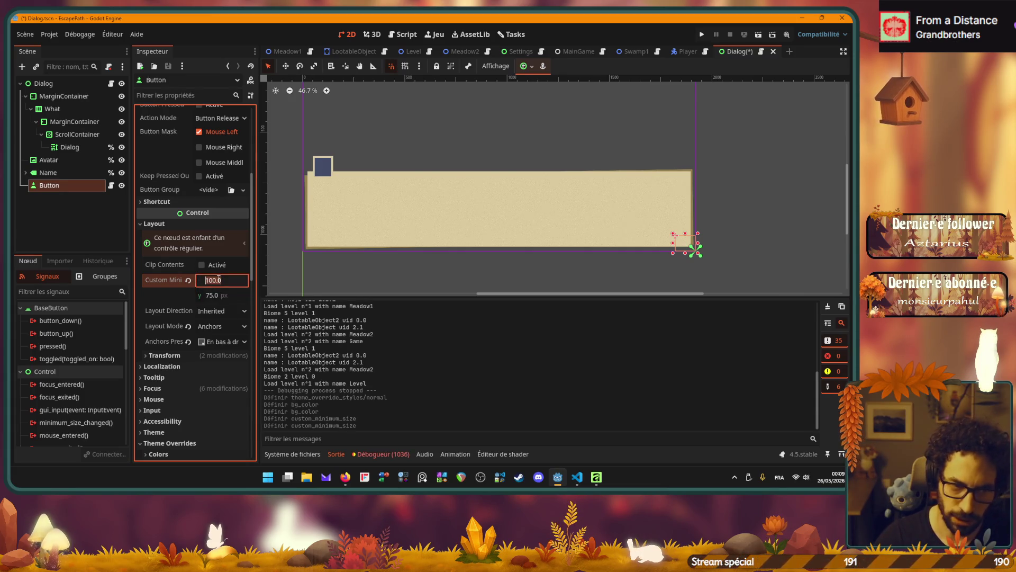
pyautogui.write('150')
pyautogui.press('Return')
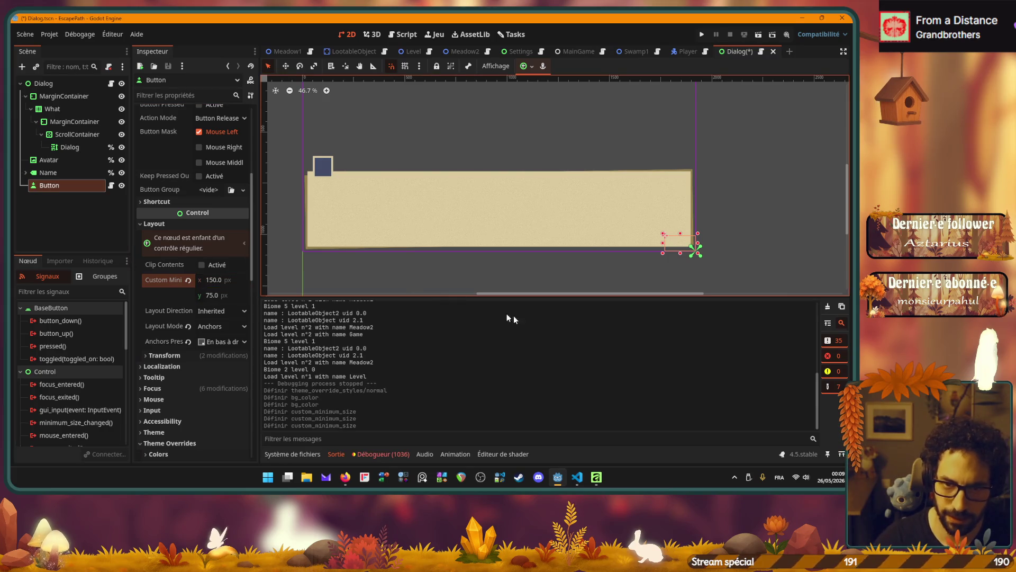
# Nudge the Button up-left inside the panel and turn off Flat so its green fill shows.
pyautogui.moveTo(683, 244); pyautogui.dragTo(670, 236)
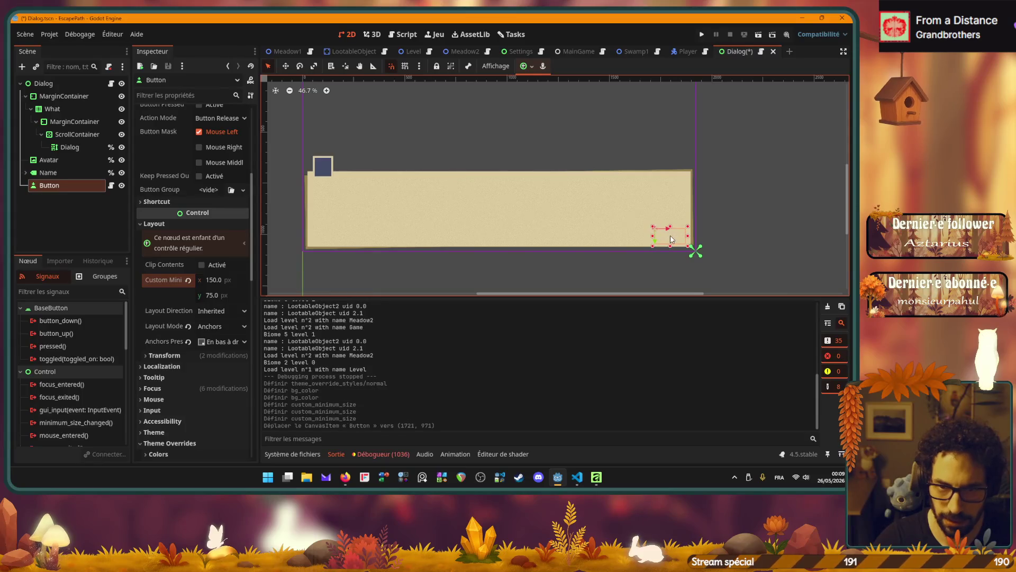
pyautogui.scroll(5, 173, 248)
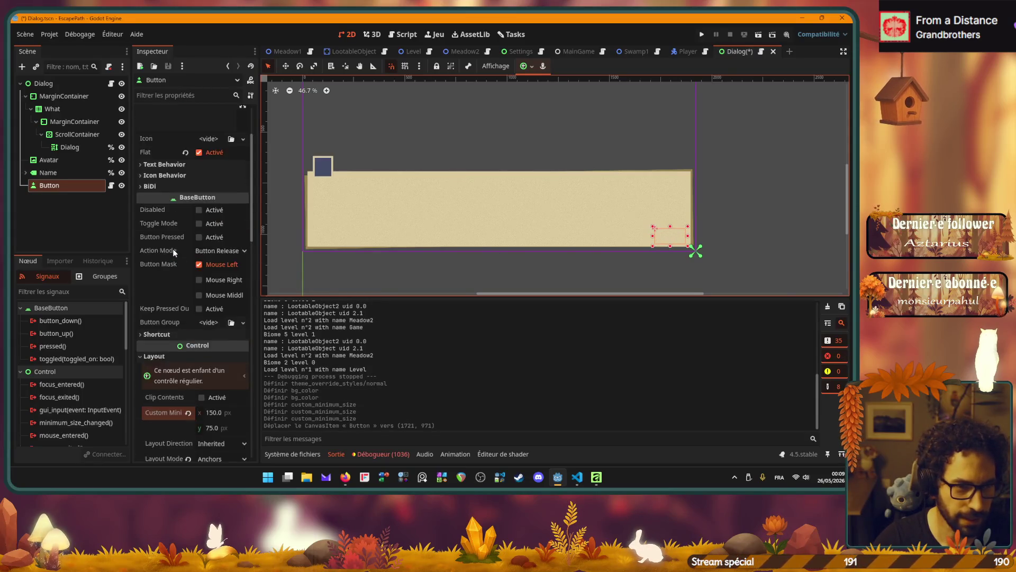
pyautogui.click(200, 240)
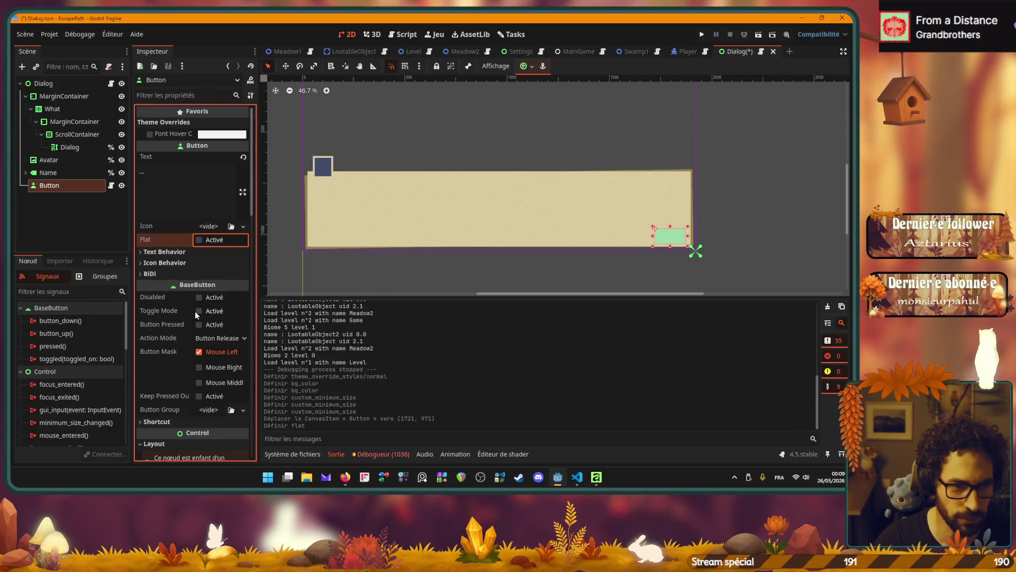
pyautogui.scroll(-5, 176, 308)
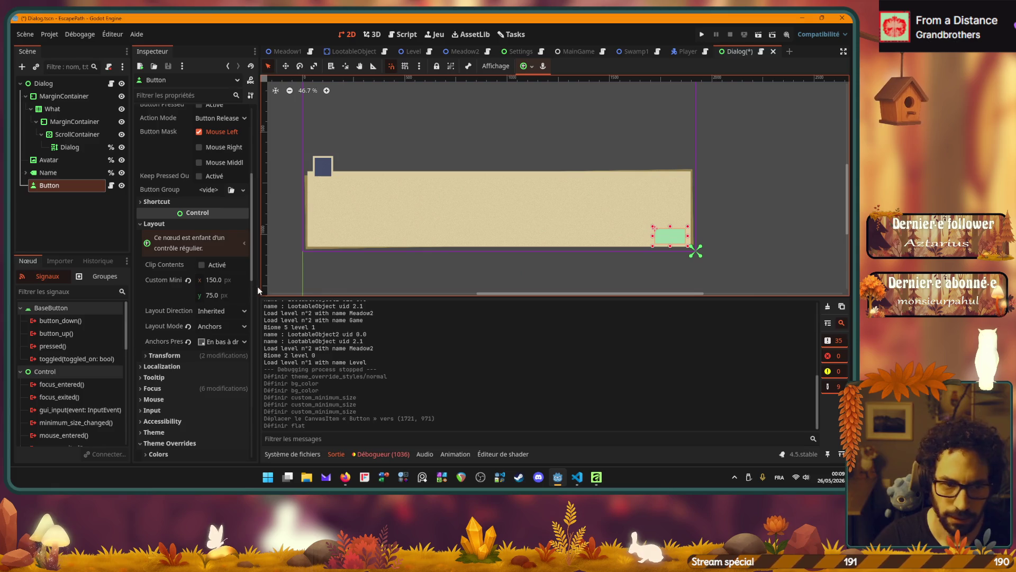
pyautogui.scroll(-7, 191, 290)
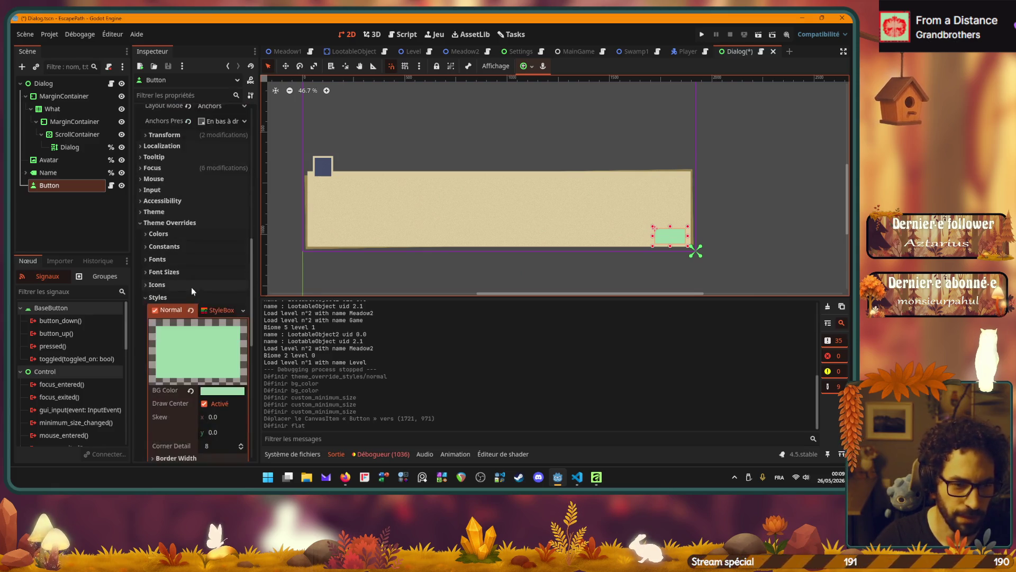
# Copy the #9BD9A9 green from the tetradic palette in the browser and return to Godot.
pyautogui.hotkey('alt', 'Tab')
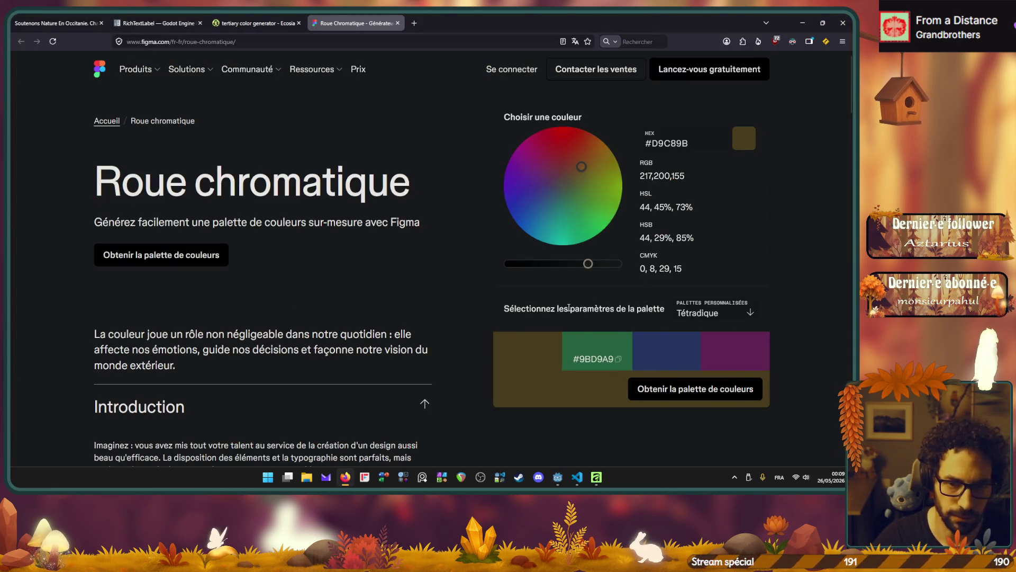
pyautogui.click(596, 359)
pyautogui.hotkey('alt', 'Tab')
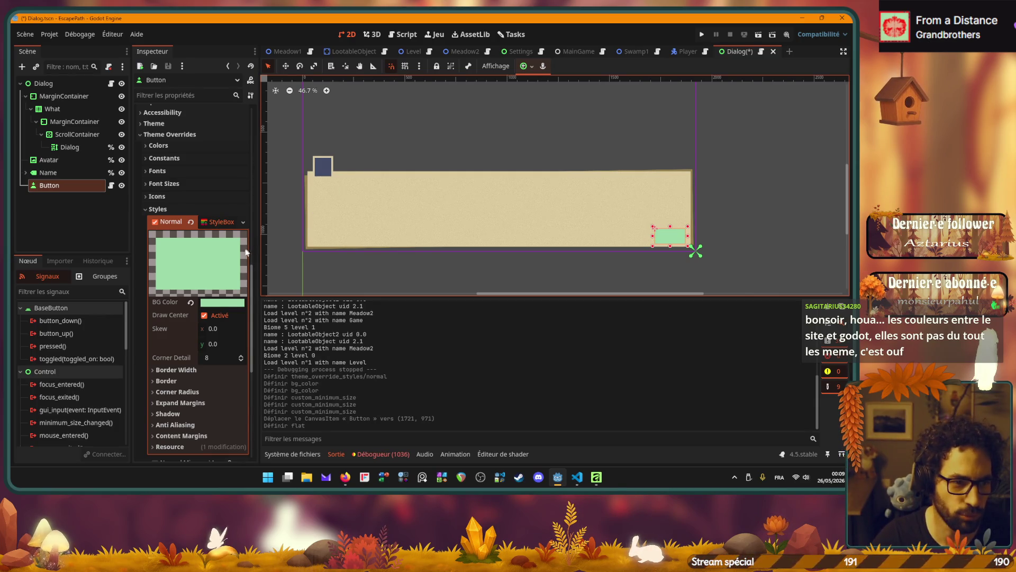
# Darken and saturate the Button's background to the deeper green 41734d.
pyautogui.click(222, 303)
pyautogui.moveTo(221, 207); pyautogui.dragTo(217, 212)
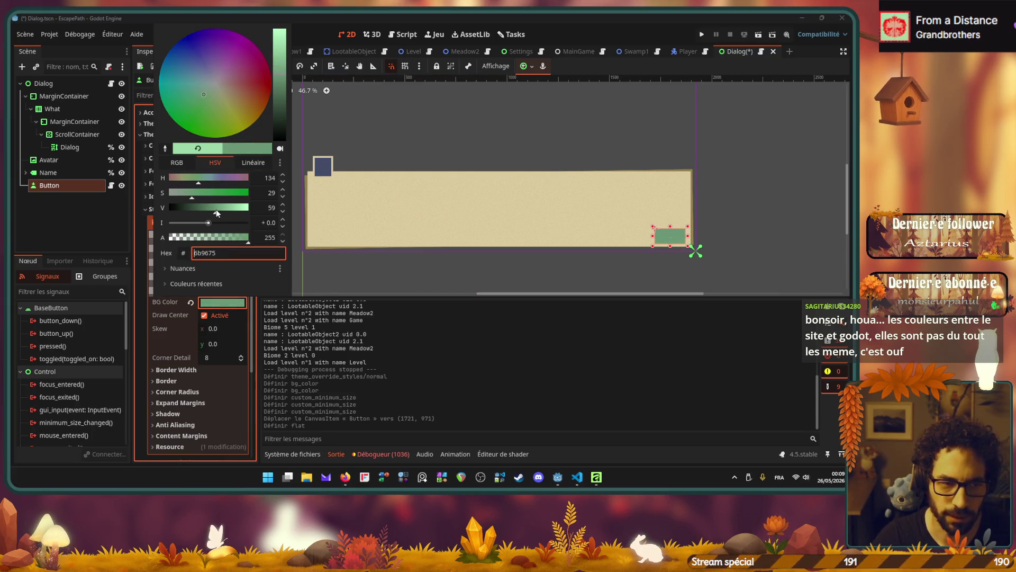
pyautogui.click(203, 192)
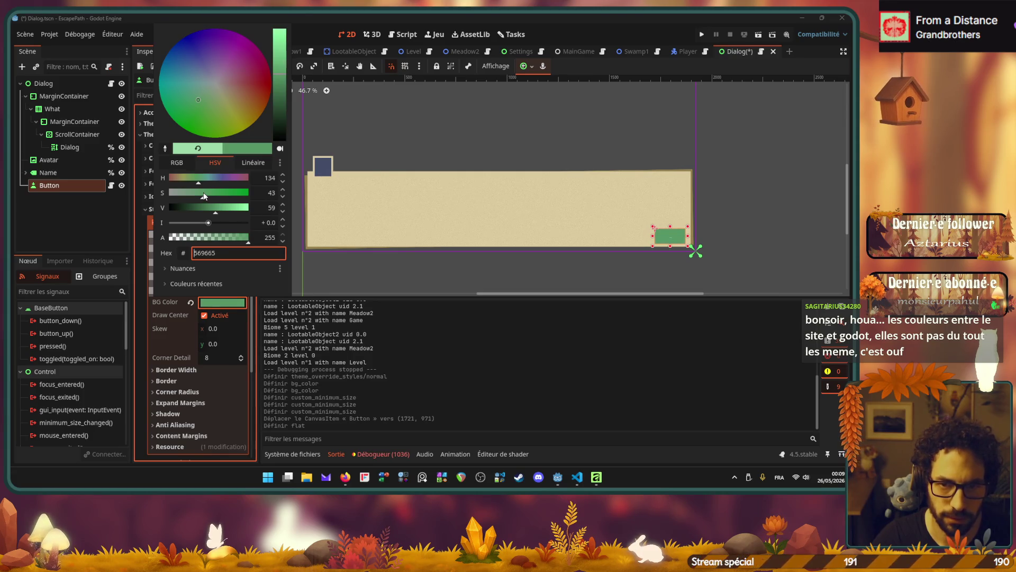
pyautogui.click(209, 206)
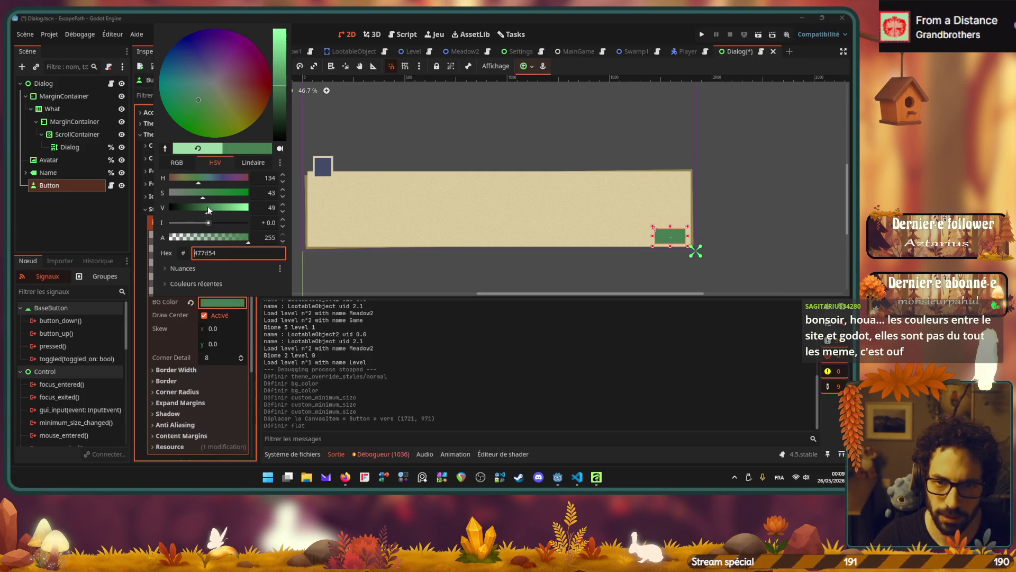
pyautogui.moveTo(207, 206); pyautogui.dragTo(205, 210)
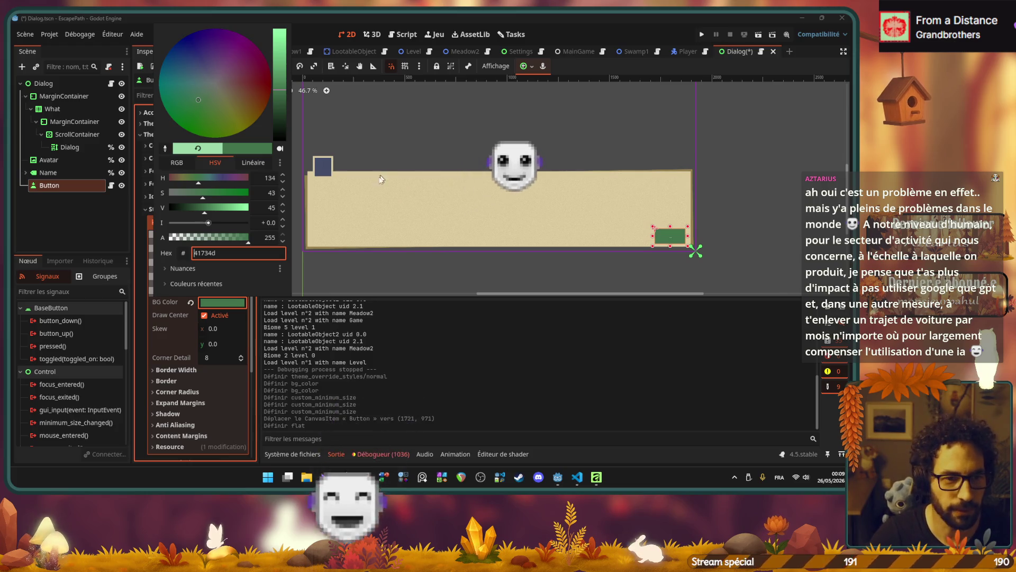
pyautogui.click(105, 212)
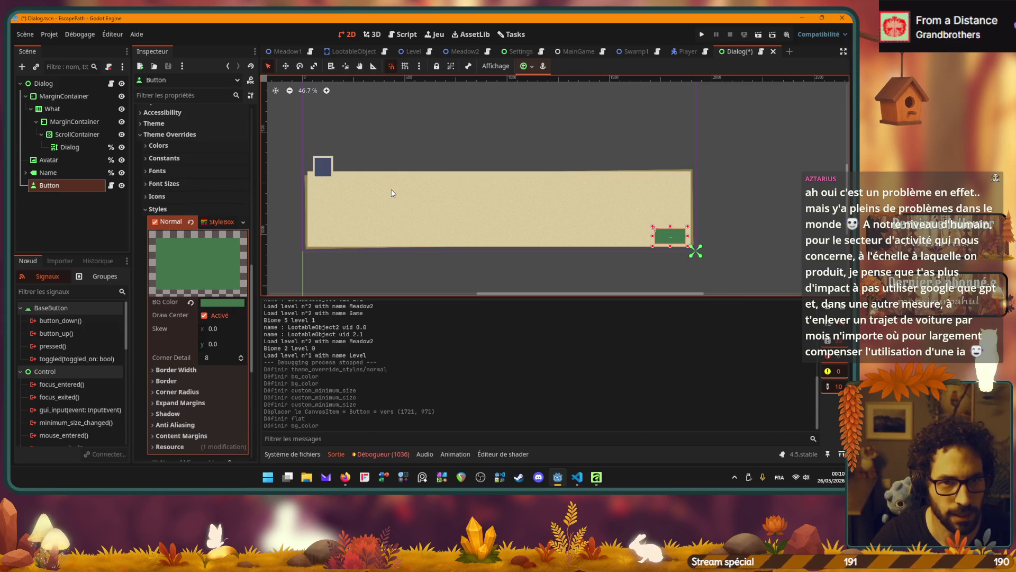
# Recentre the dialog in the canvas, then save the scene and run the game with F5.
pyautogui.scroll(-2, 392, 190)
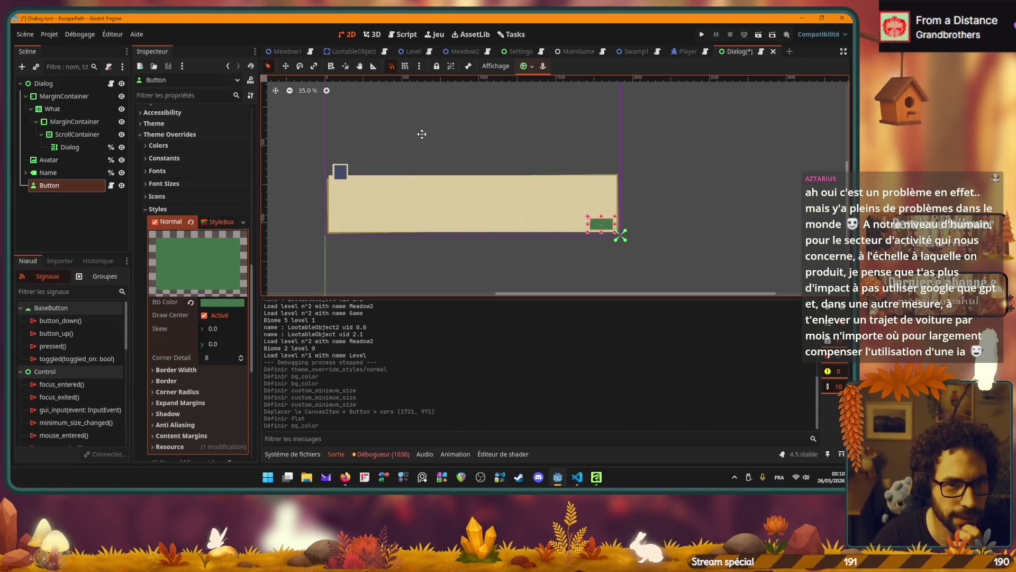
pyautogui.moveTo(422, 134)
pyautogui.mouseDown()
pyautogui.moveTo(430, 158)
pyautogui.moveTo(425, 147)
pyautogui.mouseUp()
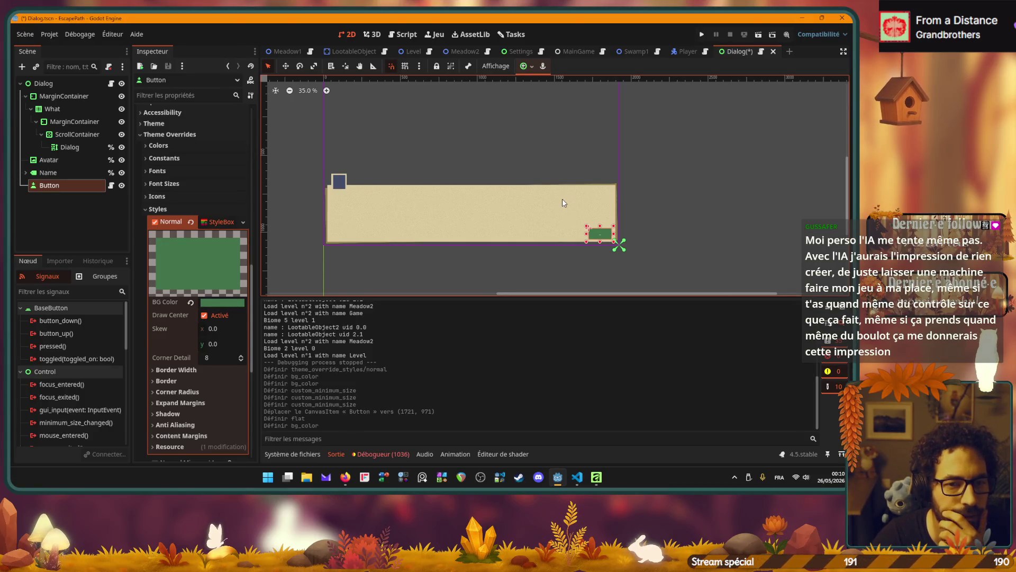
pyautogui.scroll(-2, 562, 199)
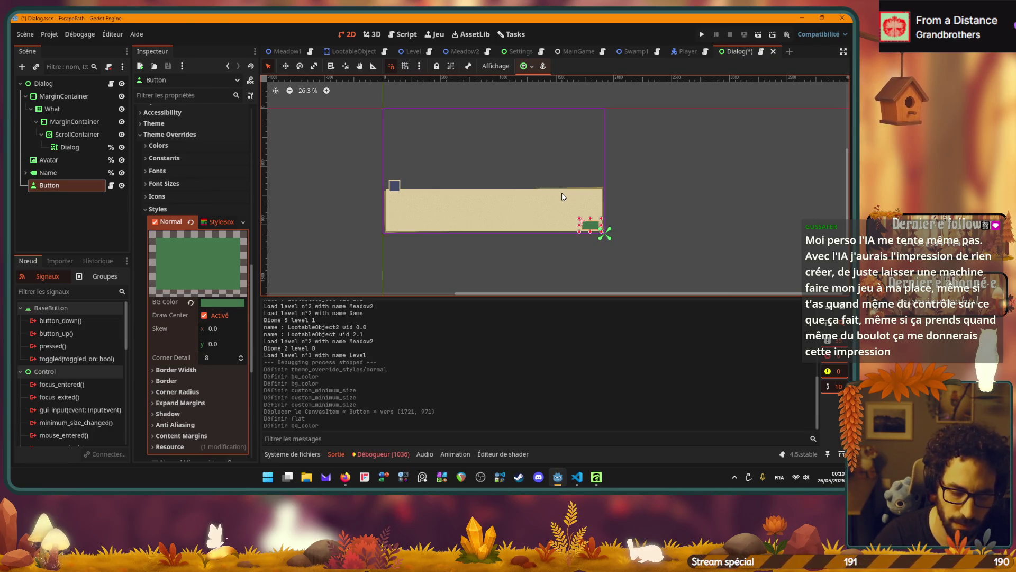
pyautogui.press('F5')
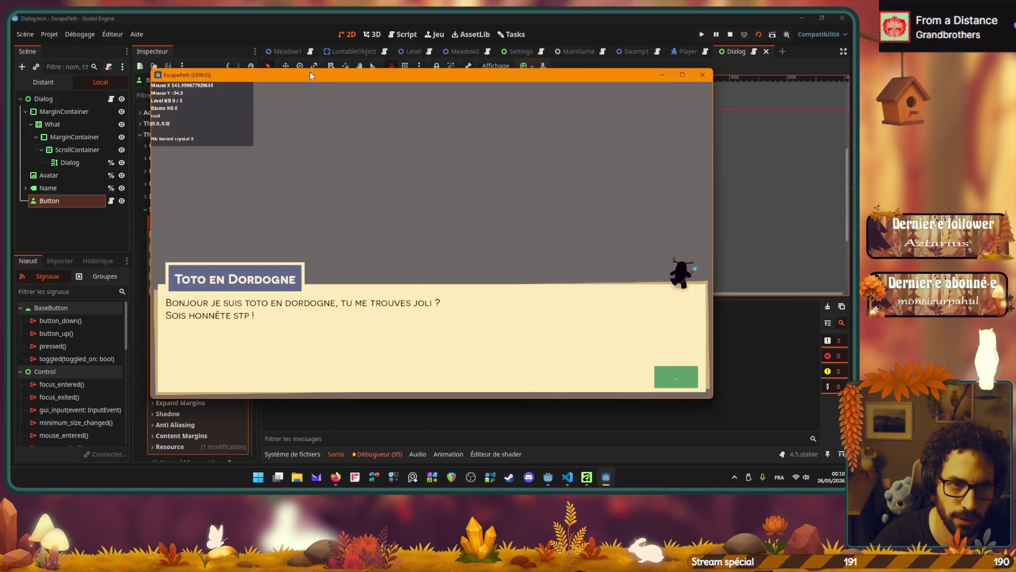
# Move the game window aside to view the green-button dialog, then close the running game.
pyautogui.moveTo(309, 72)
pyautogui.mouseDown()
pyautogui.moveTo(436, 70)
pyautogui.moveTo(612, 26)
pyautogui.moveTo(309, 46)
pyautogui.moveTo(318, 49)
pyautogui.mouseUp()
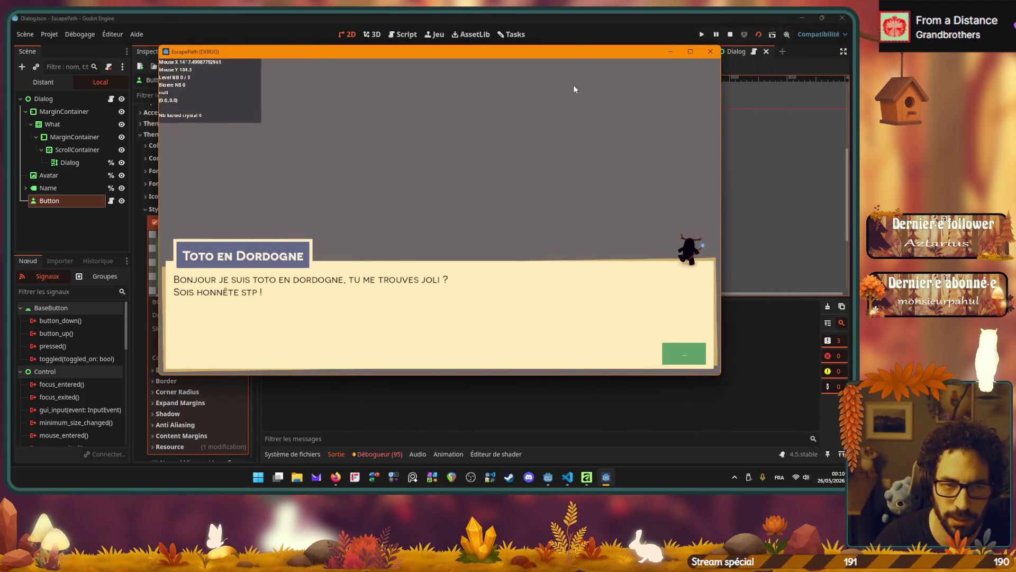
pyautogui.click(710, 51)
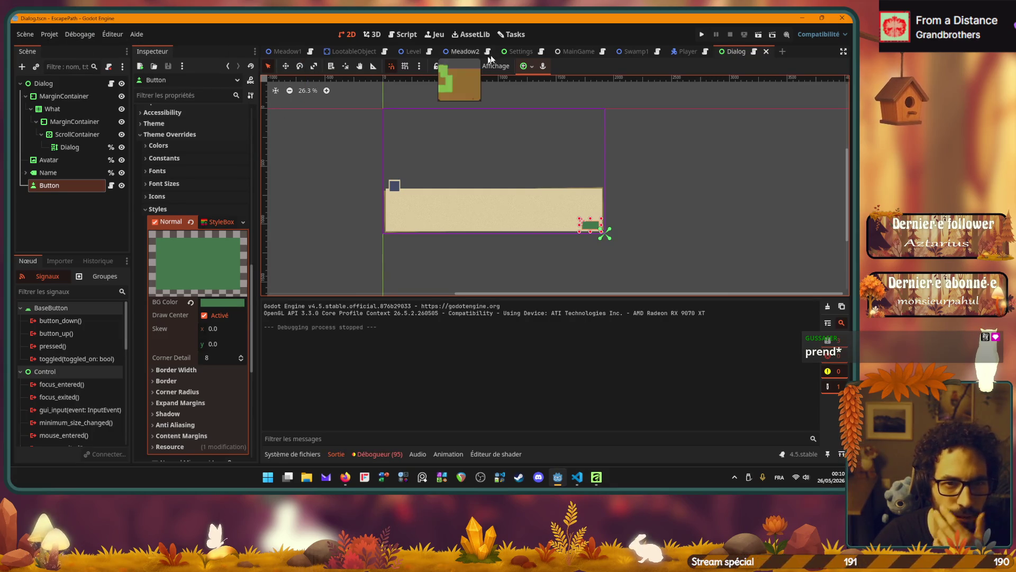
# Open GameManager.tscn via quick search, clear its WorldEnvironment's Environment, and return to Dialog.
pyautogui.hotkey('ctrl', 'shift', 'o')
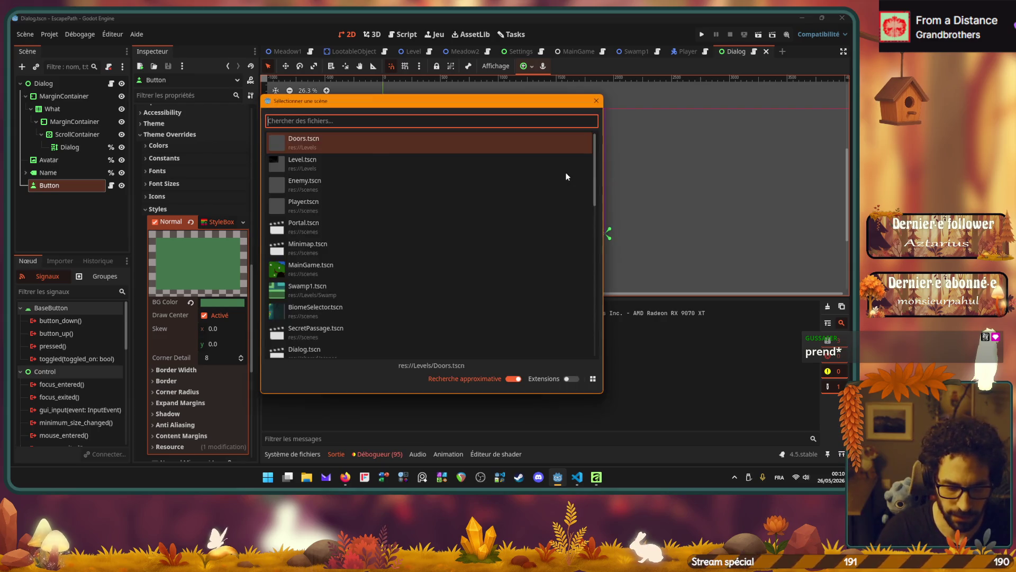
pyautogui.write('game')
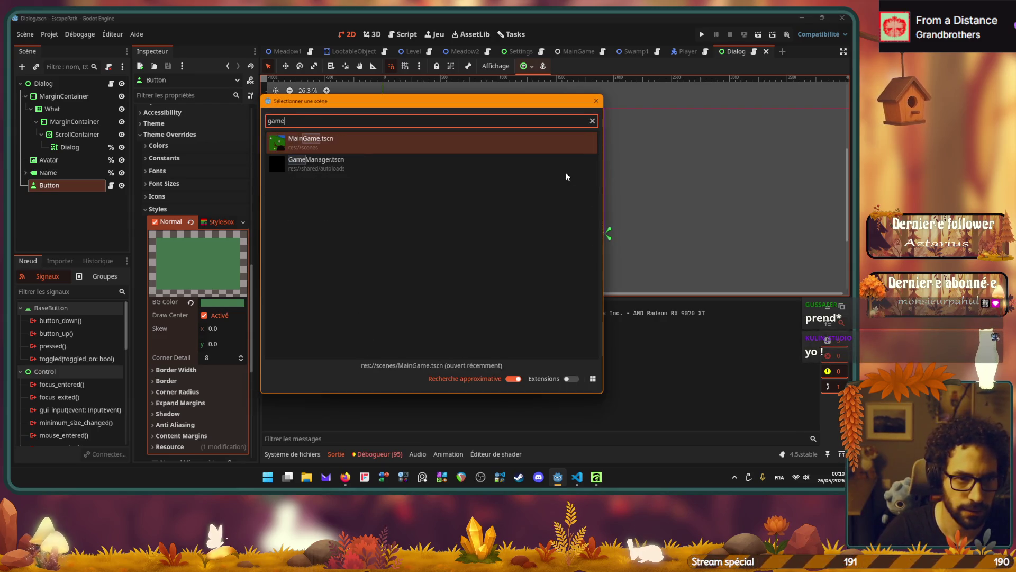
pyautogui.press('Down')
pyautogui.press('Return')
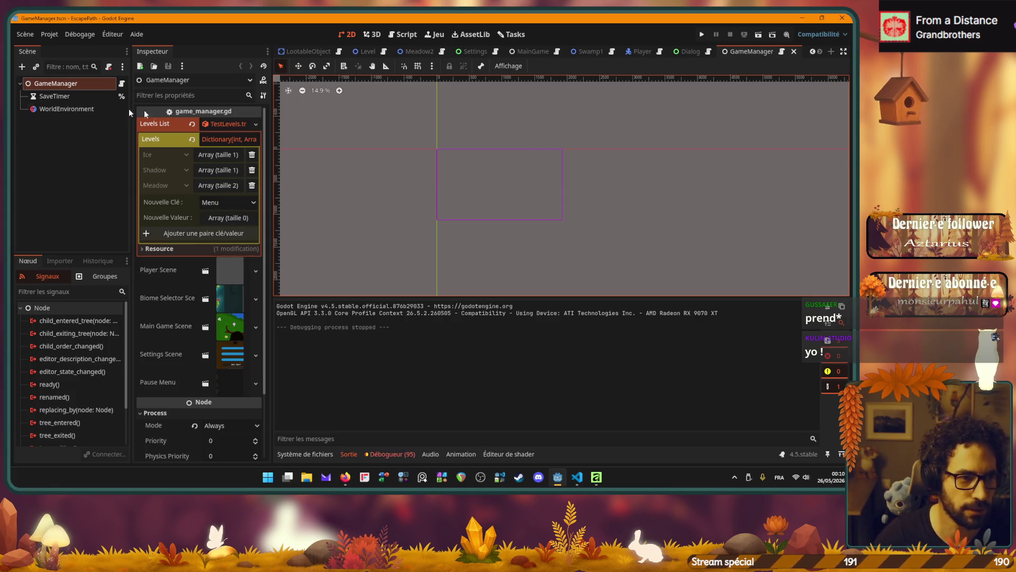
pyautogui.click(77, 111)
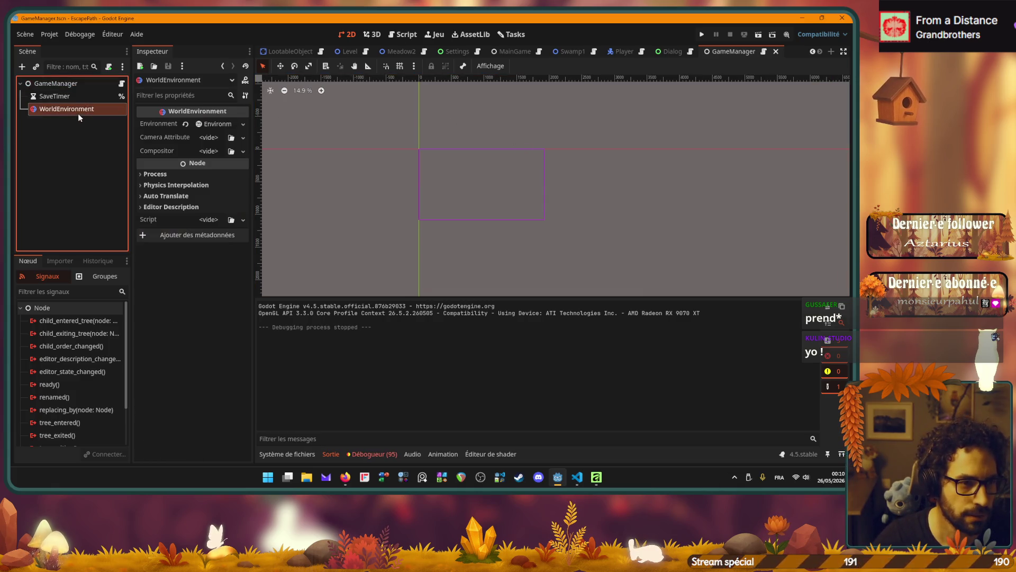
pyautogui.click(185, 124)
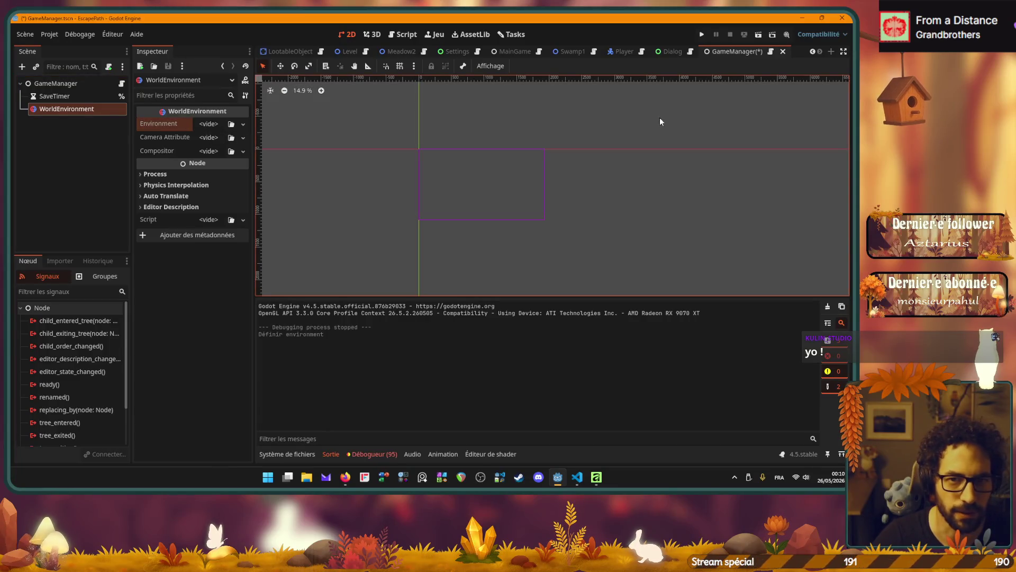
pyautogui.click(671, 53)
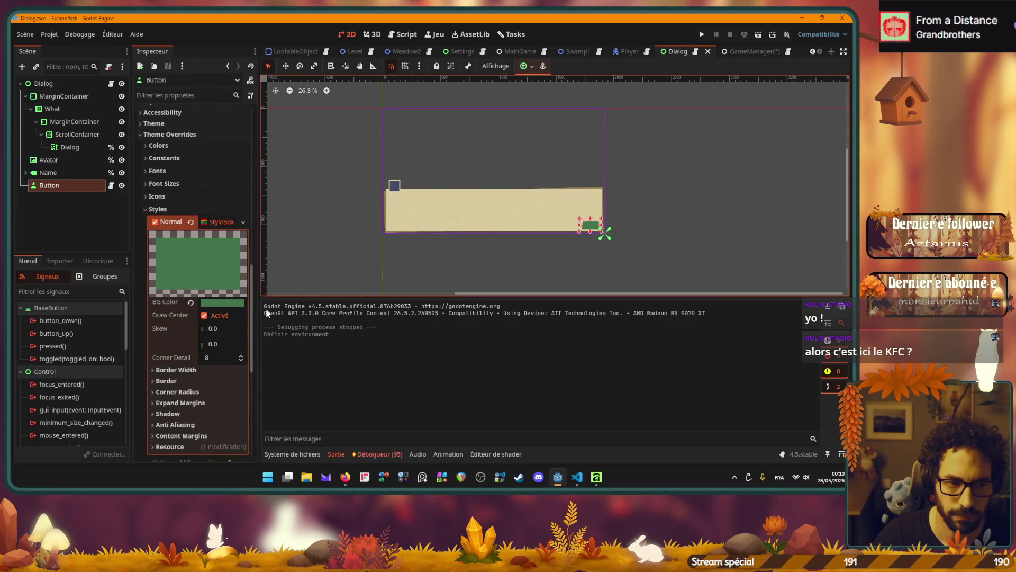
# Undo clearing the Environment in the GameManager scene and return to Dialog.
pyautogui.click(751, 51)
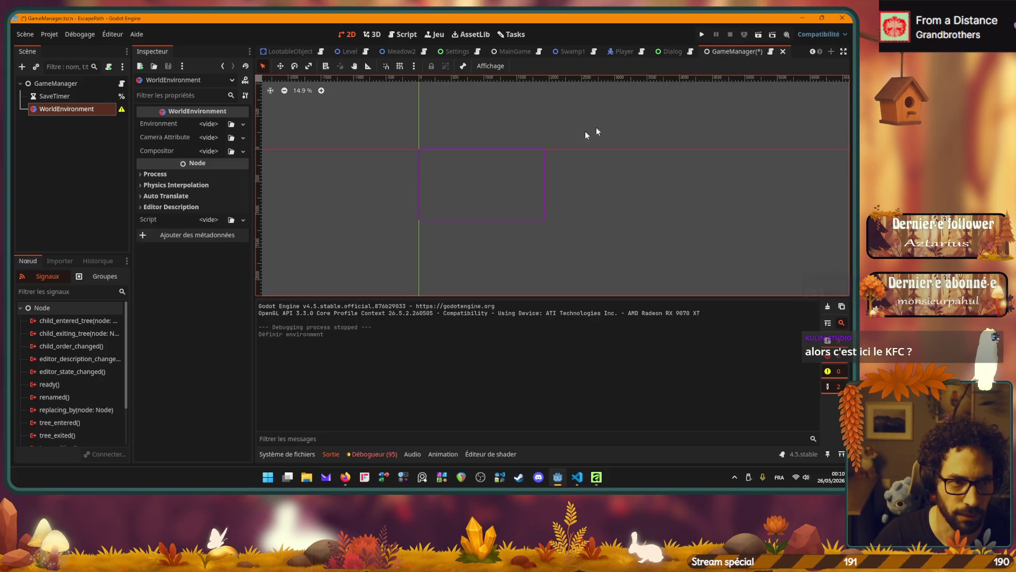
pyautogui.hotkey('ctrl', 'z')
pyautogui.click(675, 51)
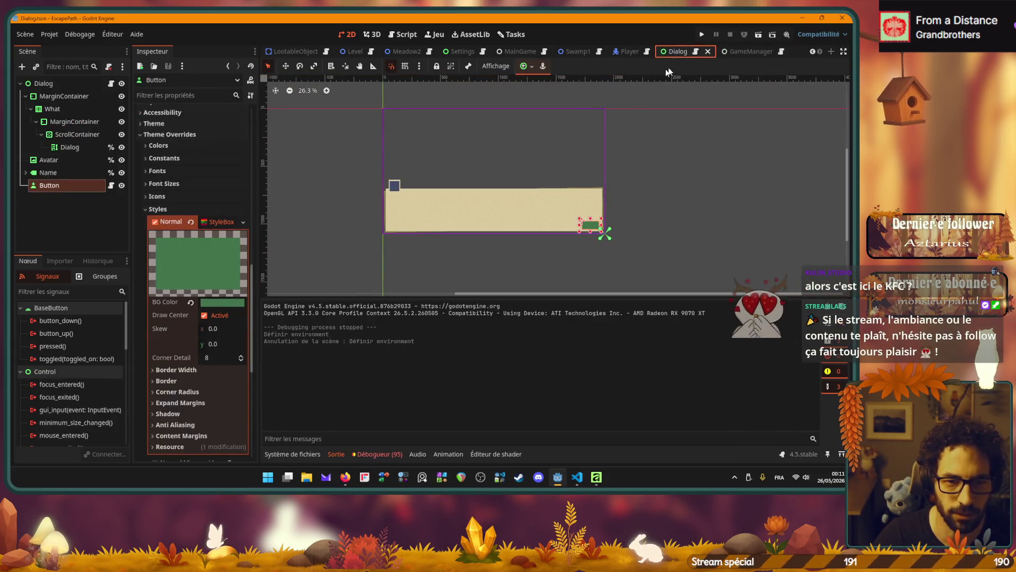
# Paste #9BD9A9 as the Button's Normal background colour.
pyautogui.click(209, 302)
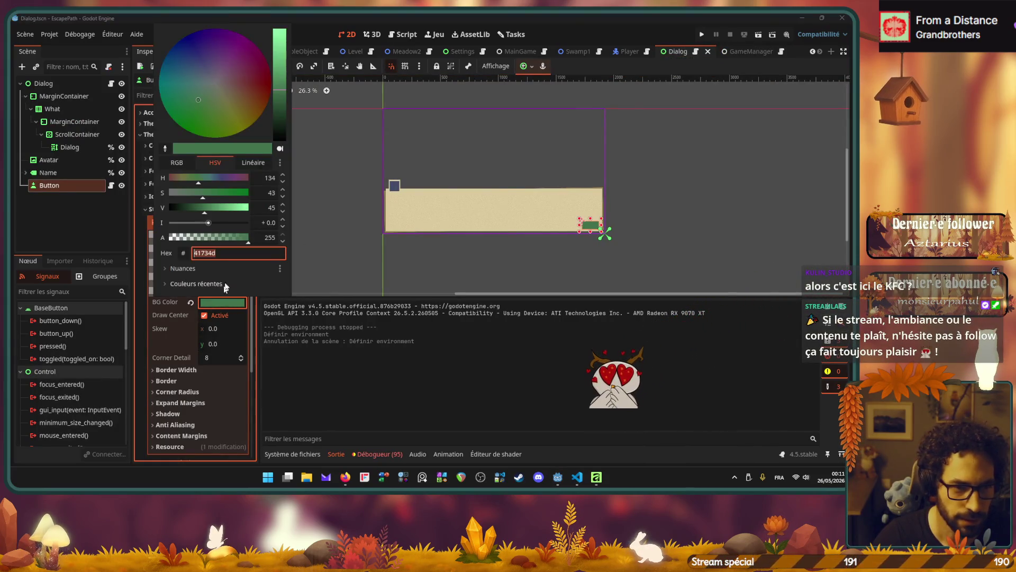
pyautogui.write('#9BD9A9')
pyautogui.press('Return')
pyautogui.hotkey('ctrl', 'Tab')
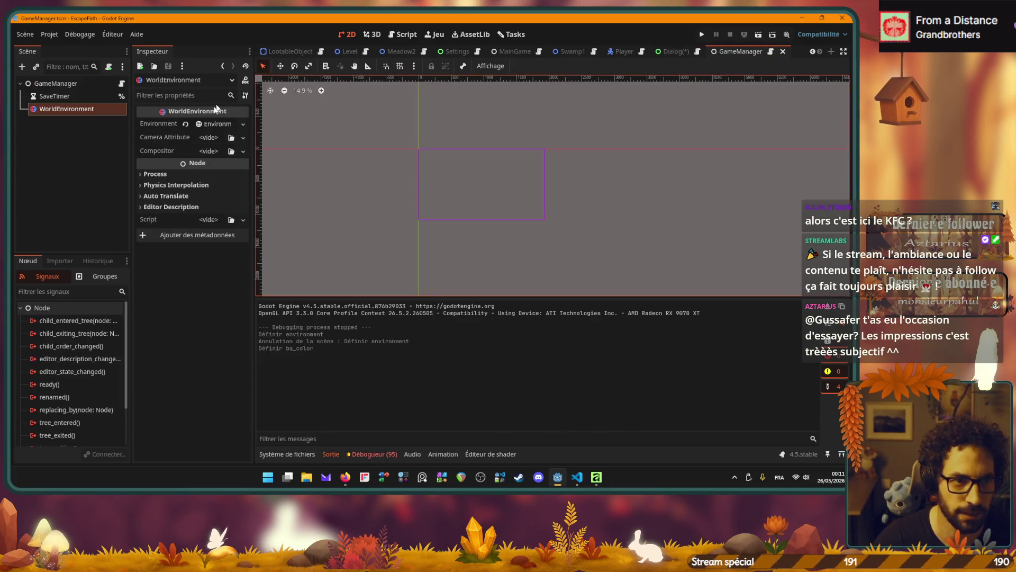
pyautogui.click(675, 51)
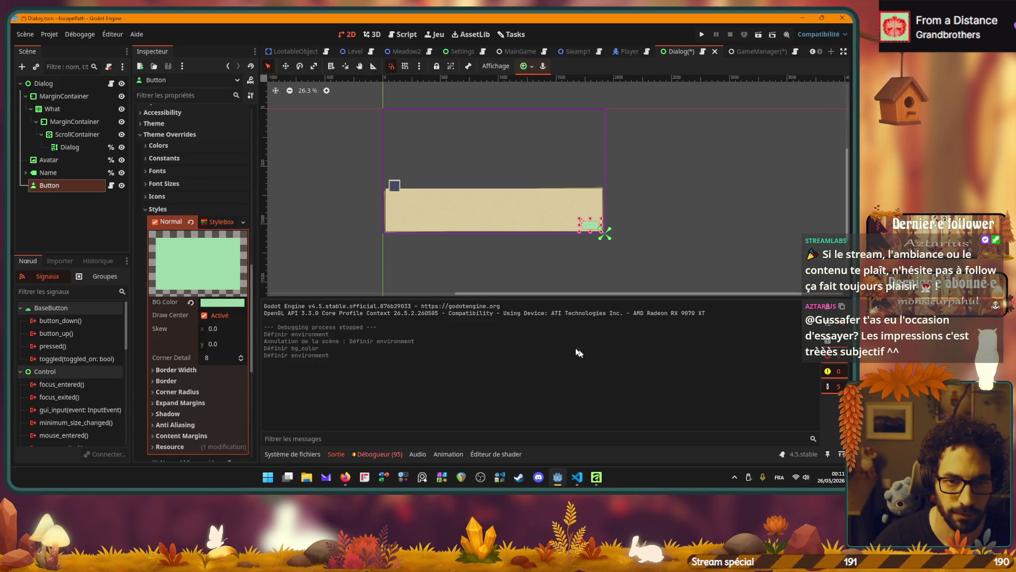
# Reselect the Button, view its 9bd9a9 background as RGB values, then switch to the browser.
pyautogui.click(40, 173)
pyautogui.click(48, 185)
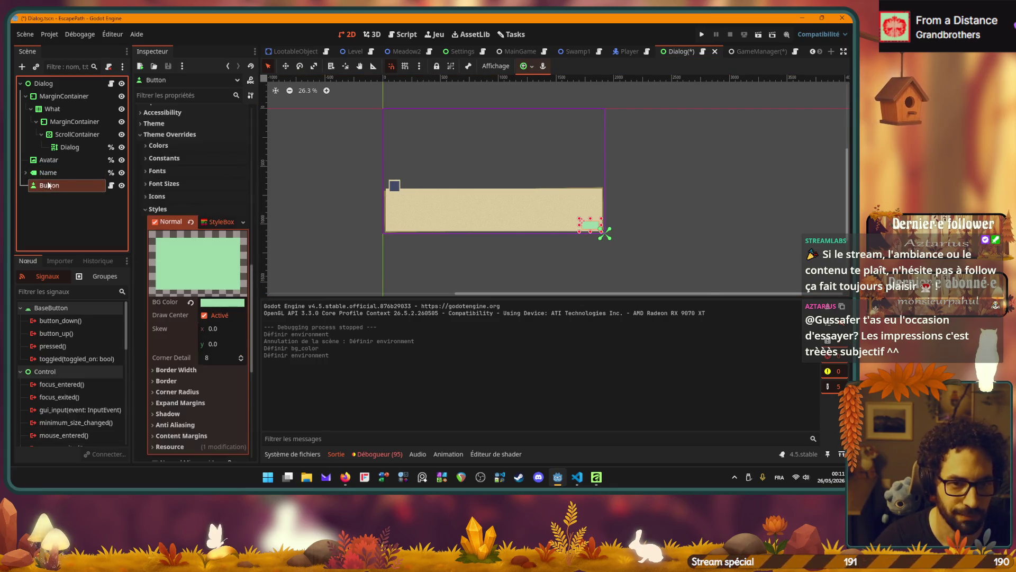
pyautogui.scroll(3, 601, 222)
pyautogui.scroll(3, 570, 240)
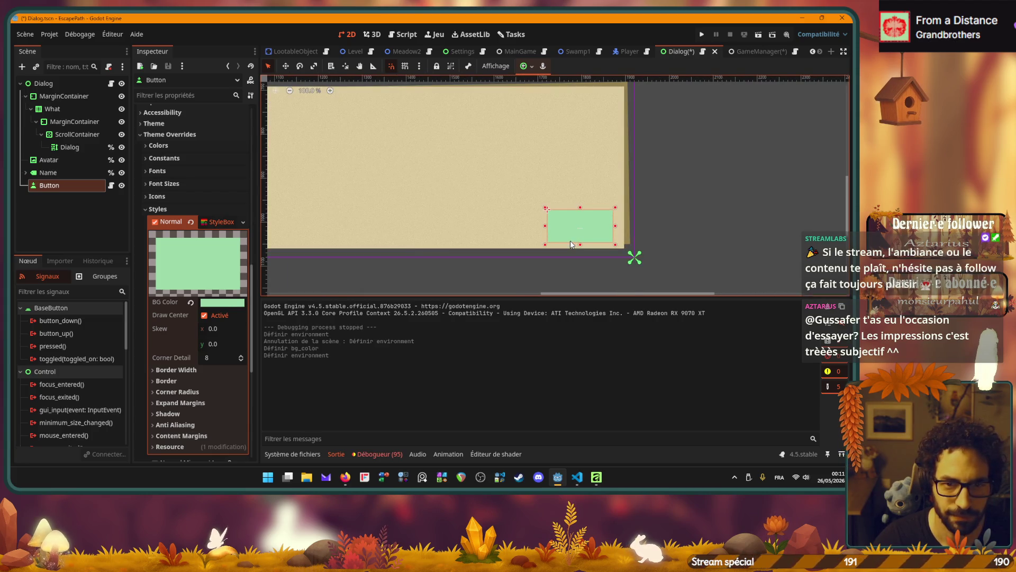
pyautogui.click(226, 302)
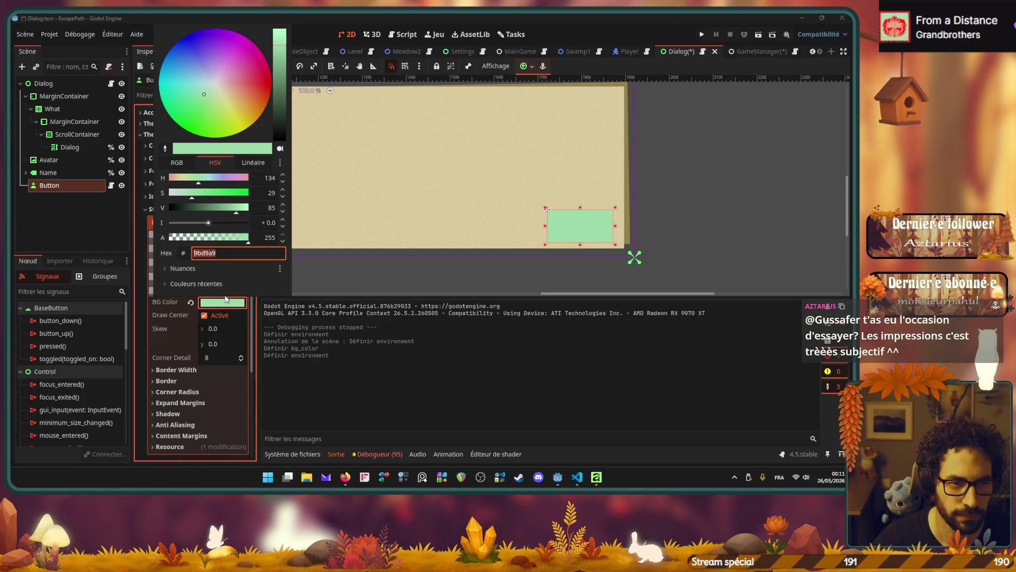
pyautogui.click(188, 164)
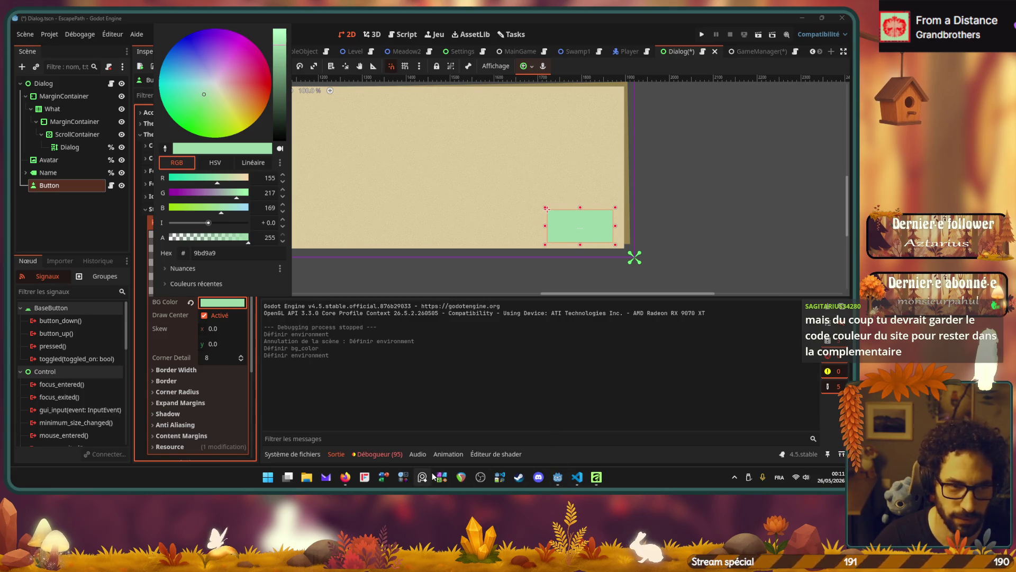
pyautogui.click(344, 478)
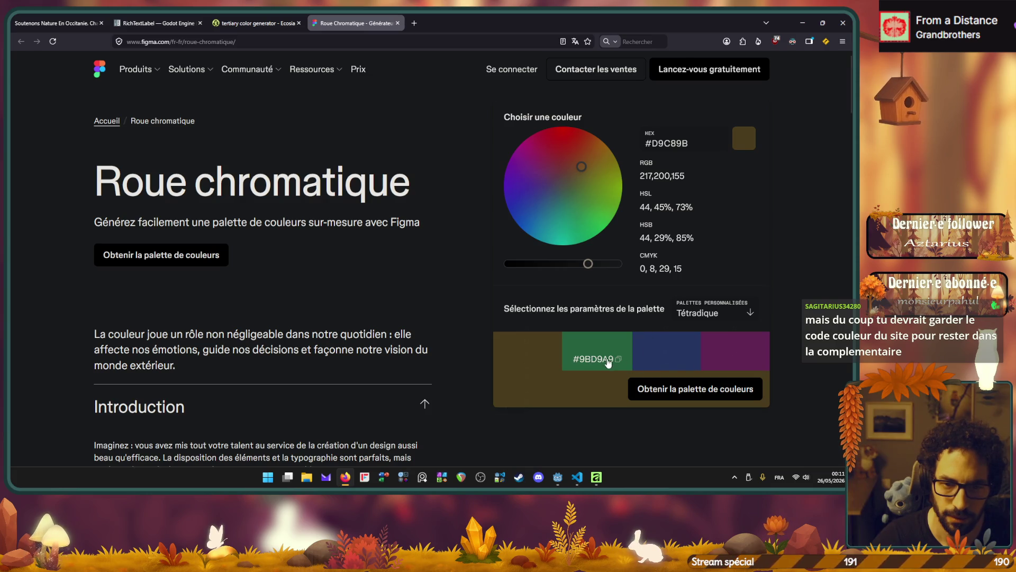
# Paste #9BD9A9 as the Figma colour wheel's hex, then reopen the Button's BG Color picker in Godot.
pyautogui.click(593, 361)
pyautogui.doubleClick(688, 147)
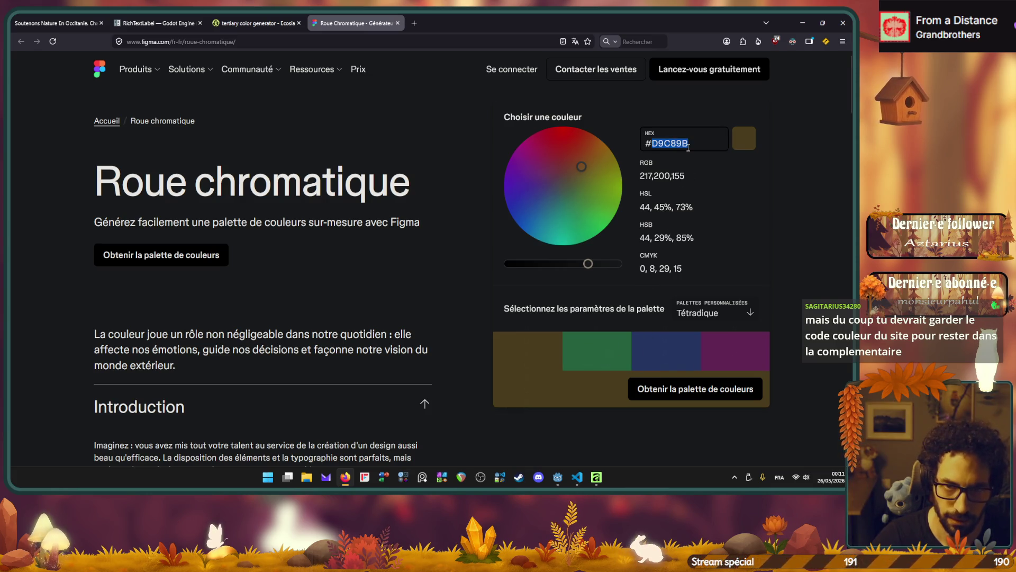
pyautogui.hotkey('ctrl', 'v')
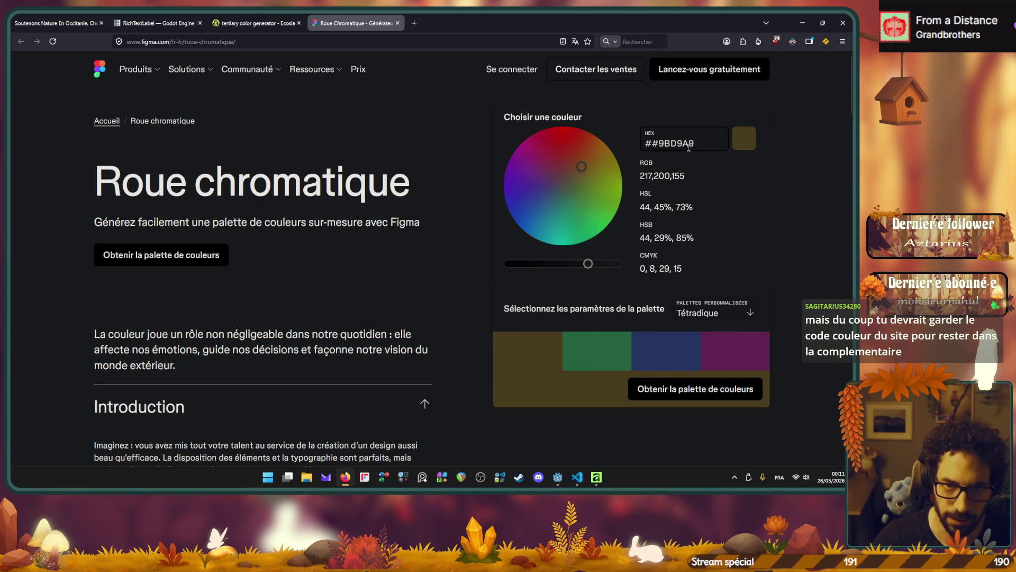
pyautogui.hotkey('ctrl', 'z')
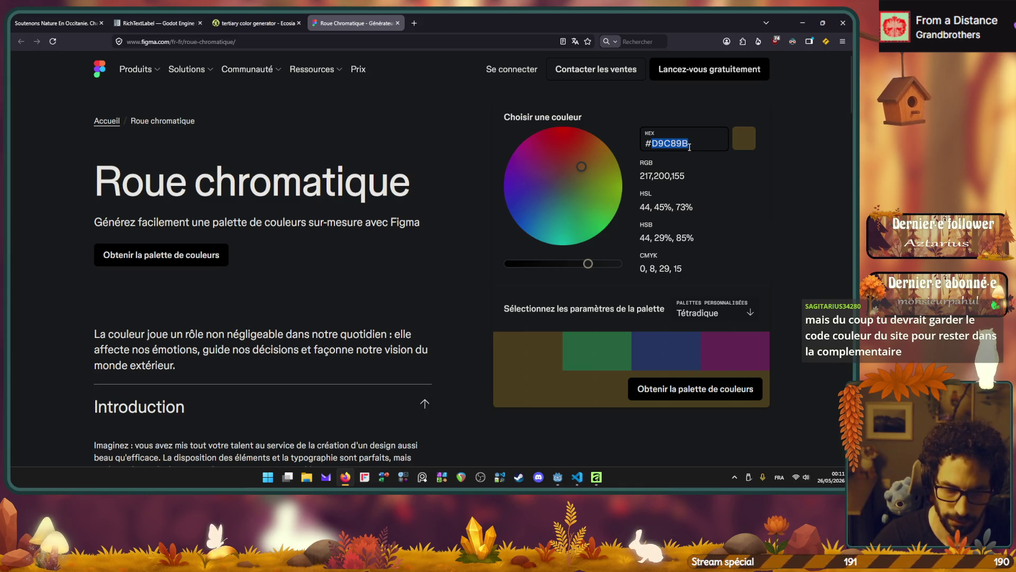
pyautogui.hotkey('ctrl', 'a')
pyautogui.hotkey('ctrl', 'v')
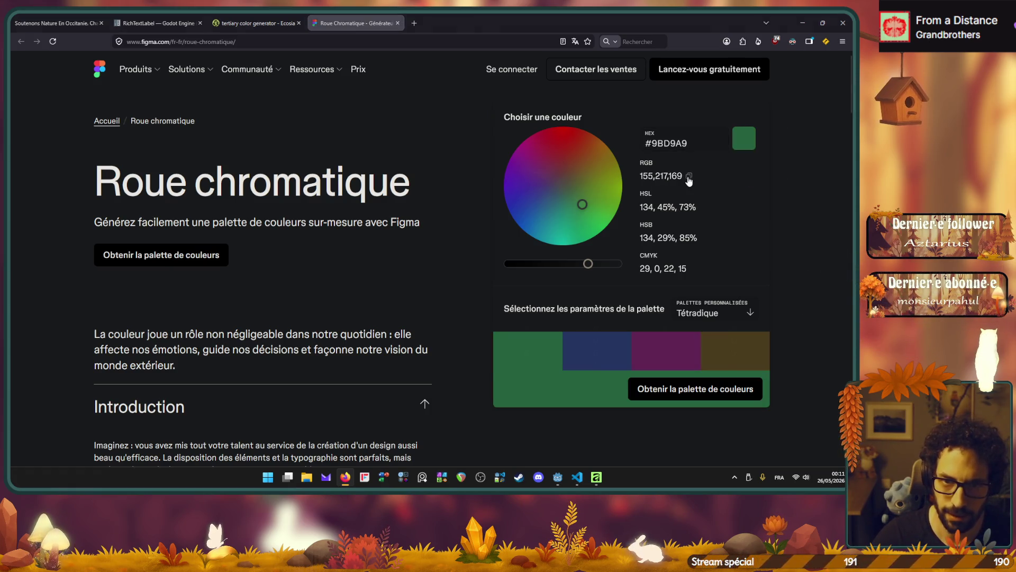
pyautogui.hotkey('alt', 'Tab')
pyautogui.click(224, 305)
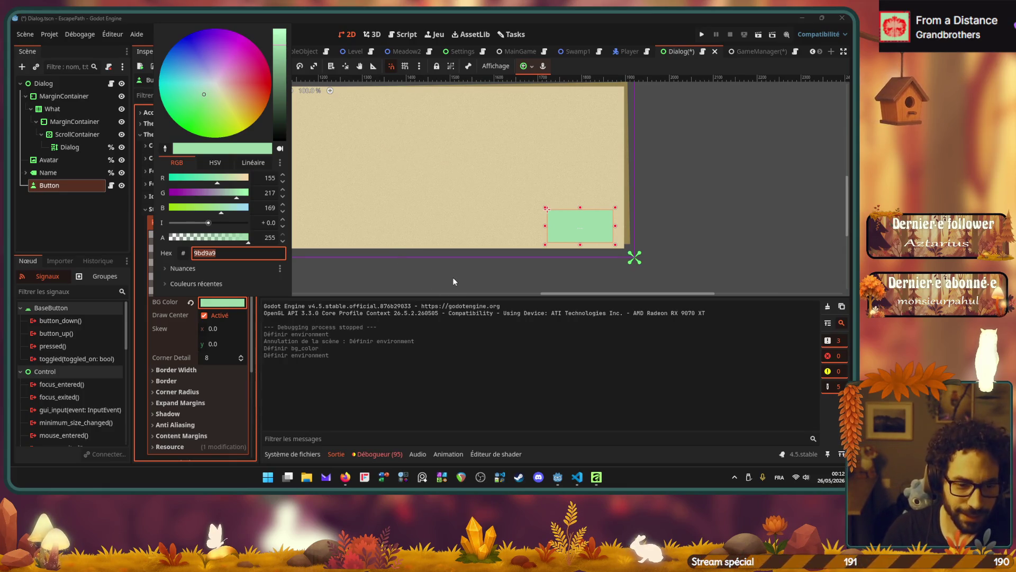
# Close the Button's colour picker and dismiss the Windows notifications and calendar panel.
pyautogui.click(828, 478)
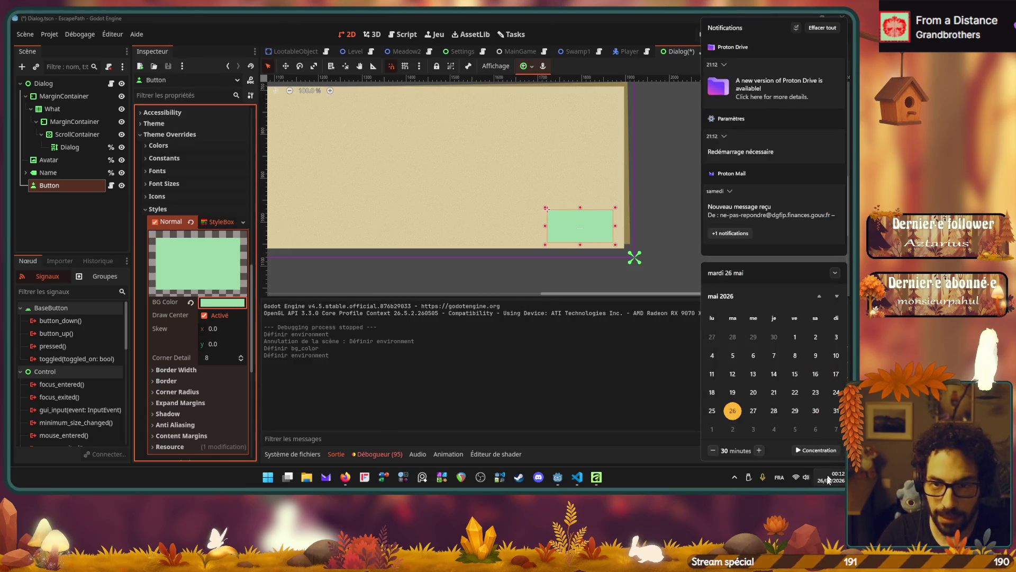
pyautogui.click(628, 363)
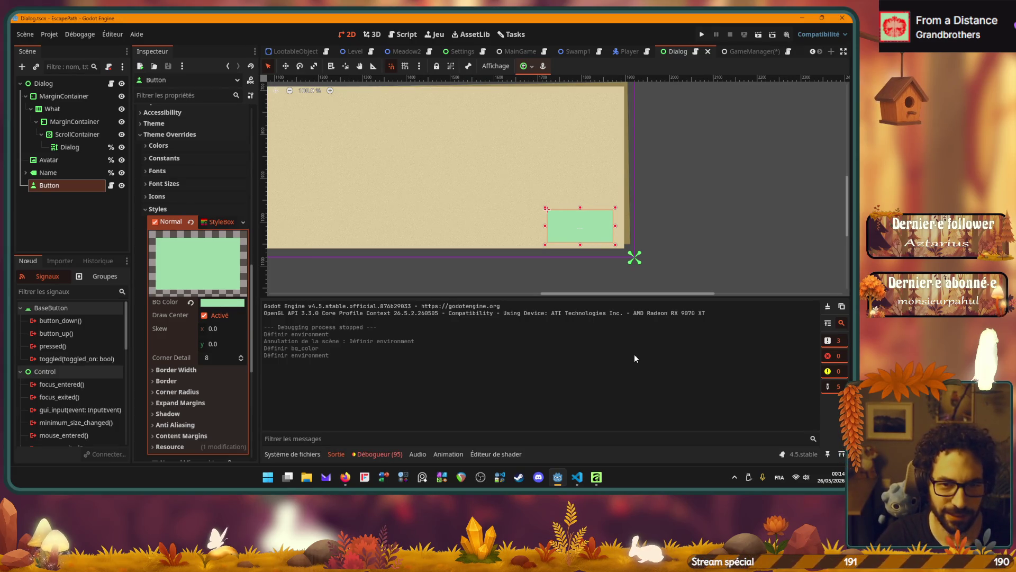
# Restore the GameManager scene's removed world environment and save the scene.
pyautogui.click(747, 56)
pyautogui.hotkey('ctrl', 'z')
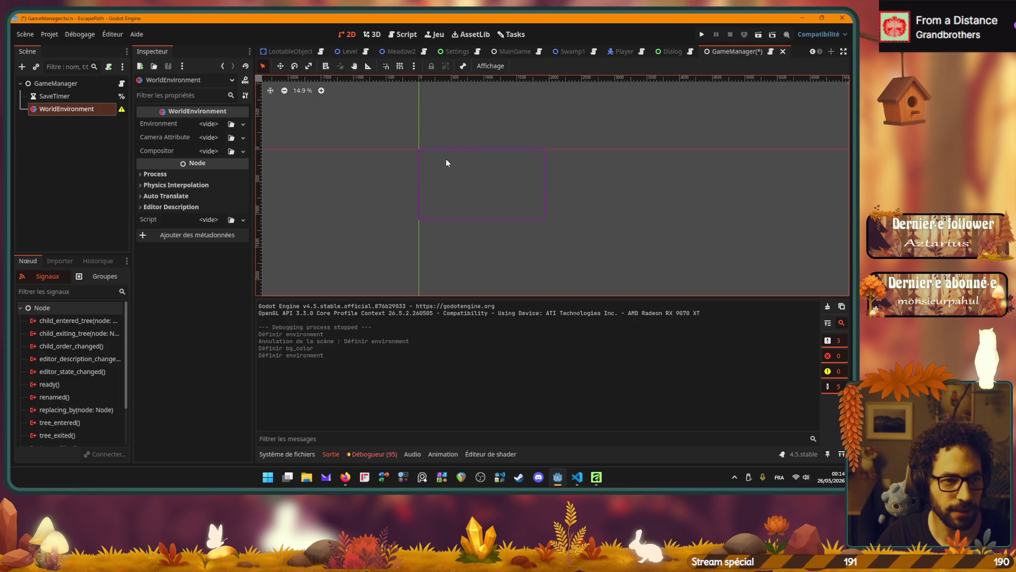
pyautogui.hotkey('ctrl', 's')
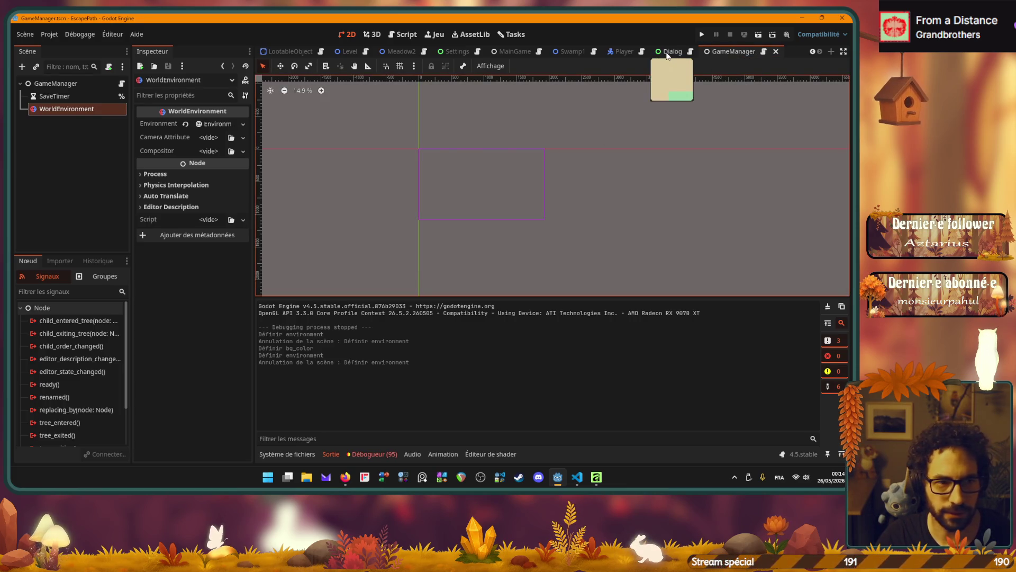
# Test-run the Dialog scene with F6 to check the green button, then close the game window.
pyautogui.click(670, 52)
pyautogui.scroll(-2, 609, 220)
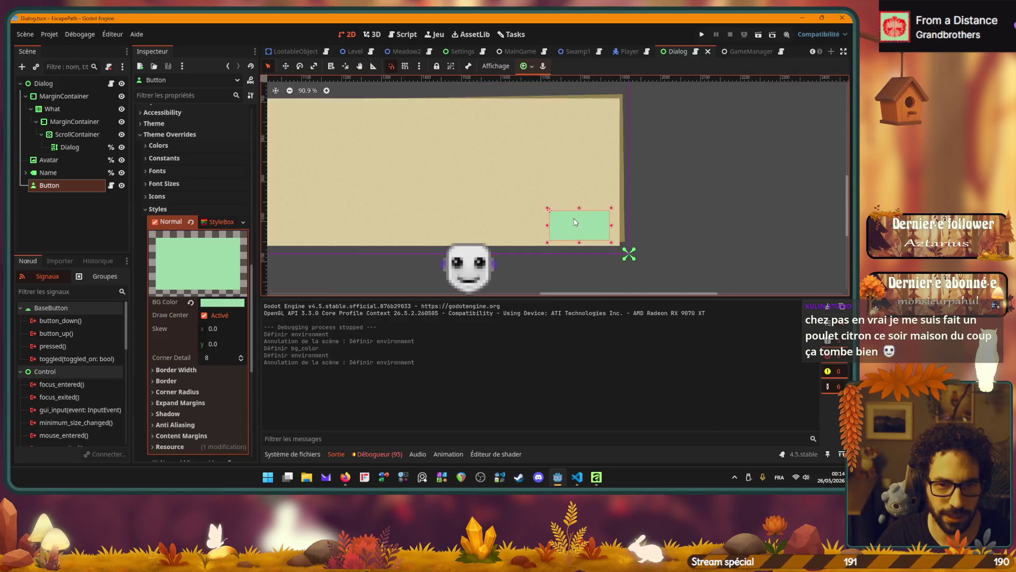
pyautogui.click(644, 214)
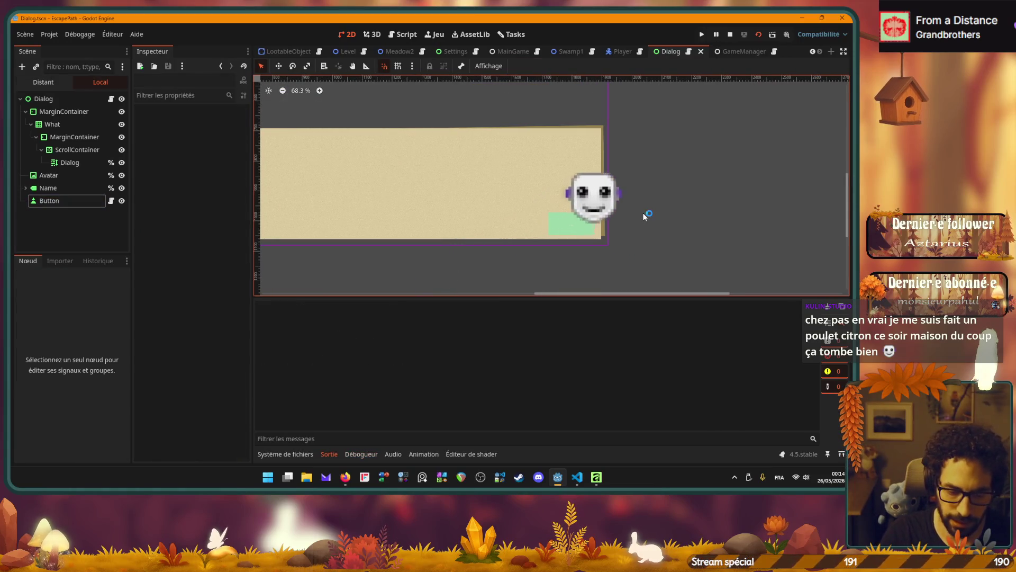
pyautogui.press('F6')
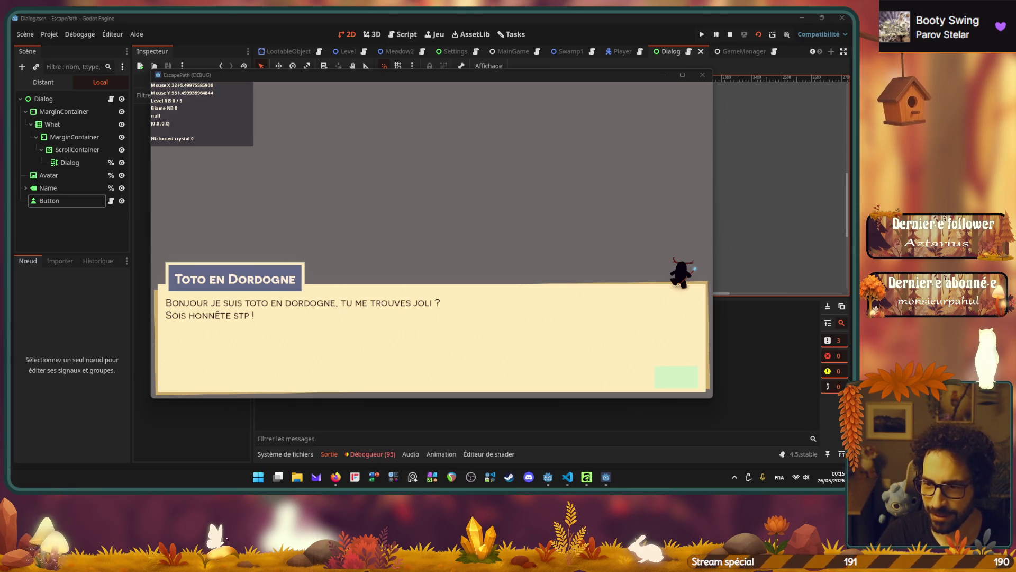
pyautogui.click(702, 75)
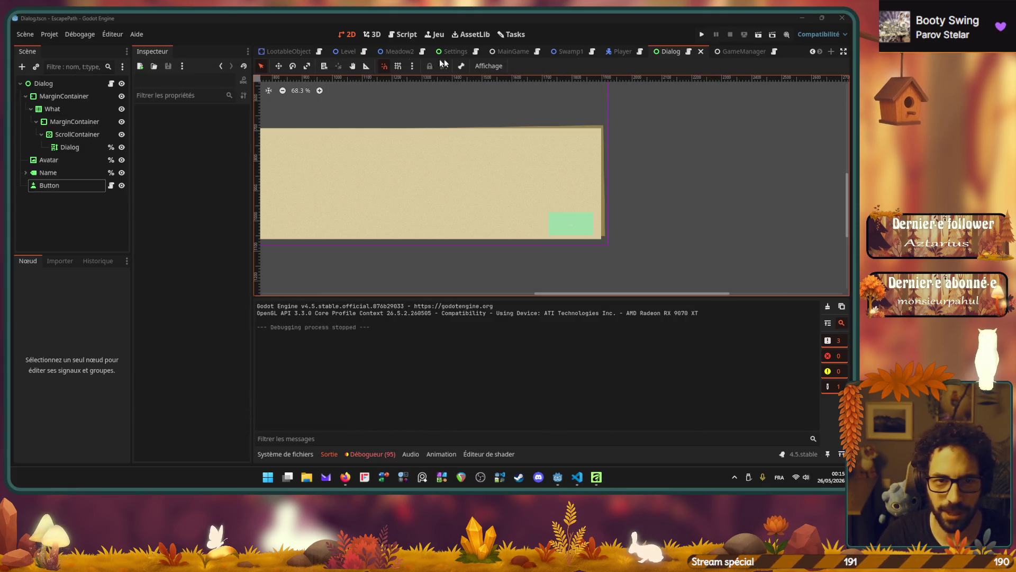
# Look over the Meadow2 and Meadow1 scenes, panning to see the whole Meadow1 map.
pyautogui.click(395, 52)
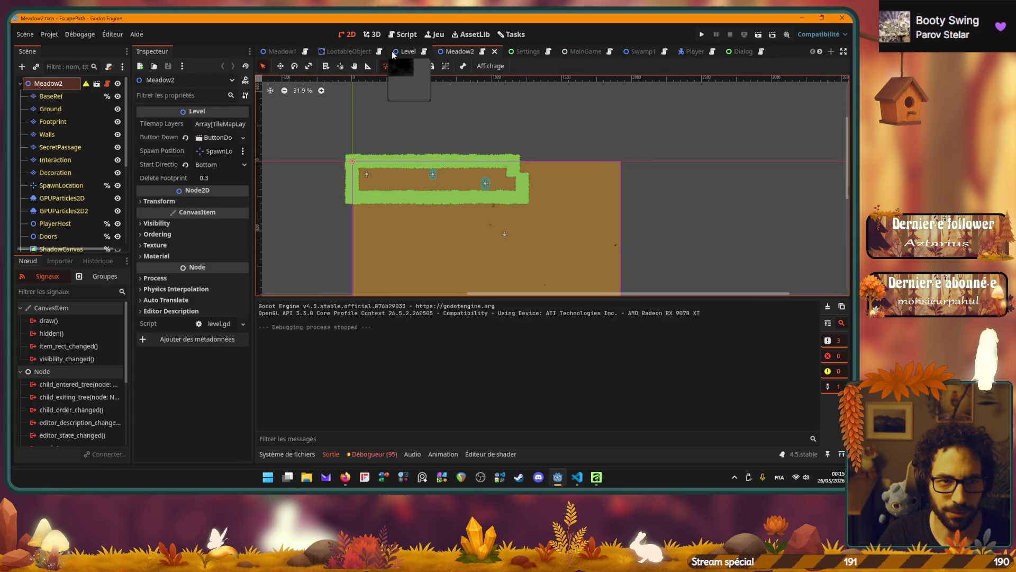
pyautogui.scroll(1, 370, 52)
pyautogui.click(286, 51)
pyautogui.scroll(-6, 503, 181)
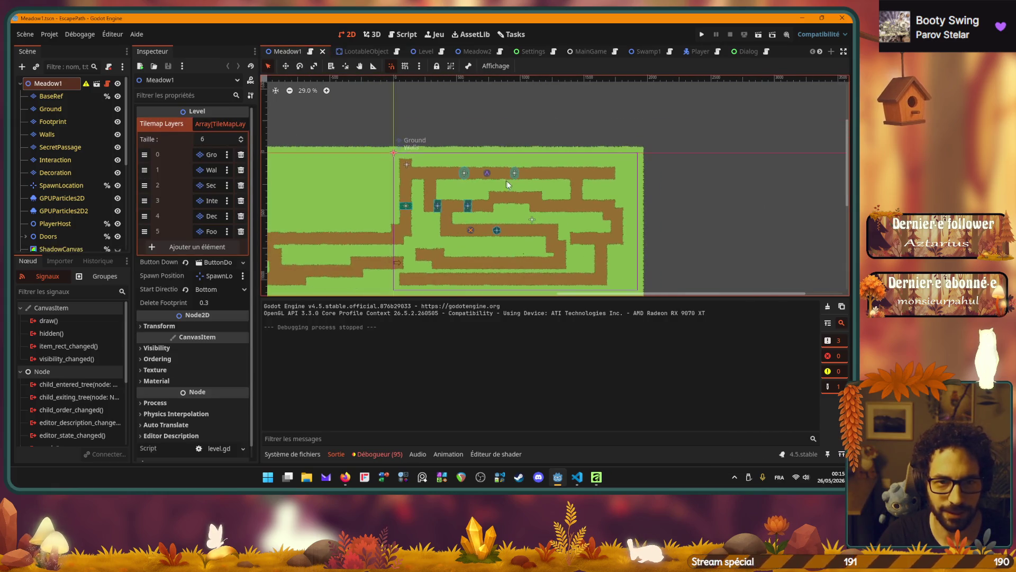
pyautogui.moveTo(527, 204)
pyautogui.mouseDown()
pyautogui.moveTo(527, 177)
pyautogui.moveTo(555, 169)
pyautogui.moveTo(720, 169)
pyautogui.mouseUp()
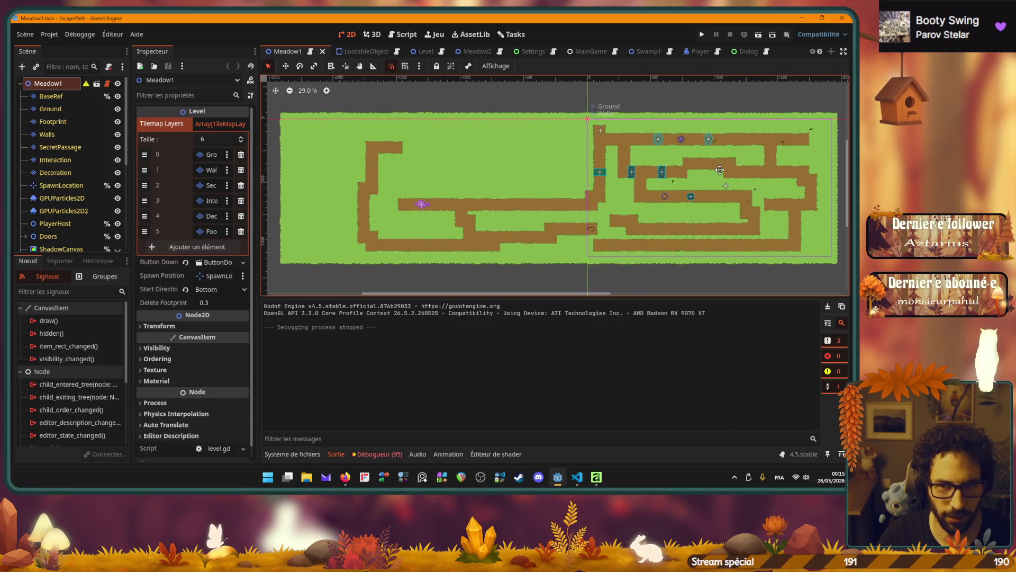
# Inspect the Swamp1 scene and save it.
pyautogui.moveTo(646, 54)
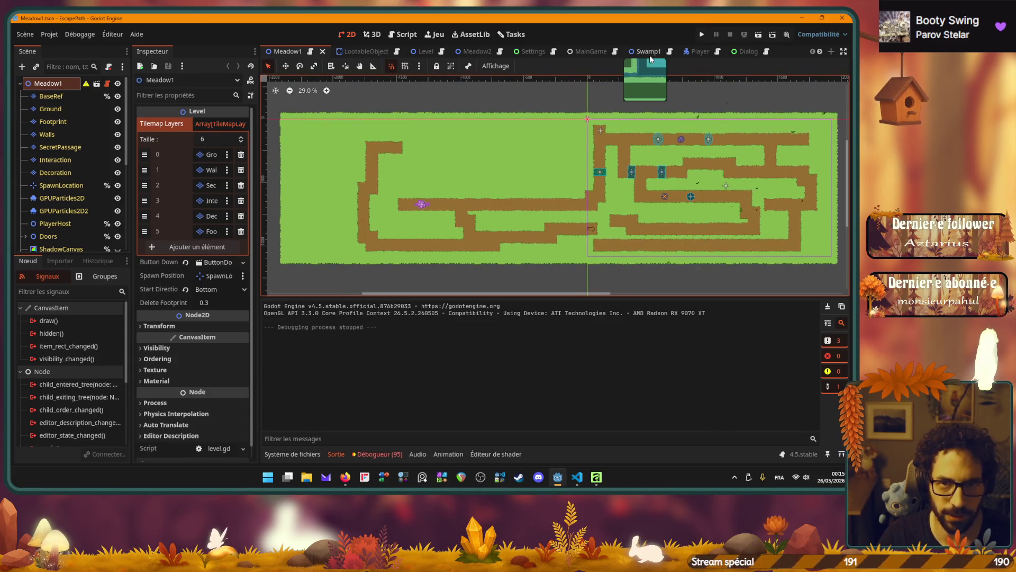
pyautogui.click(646, 52)
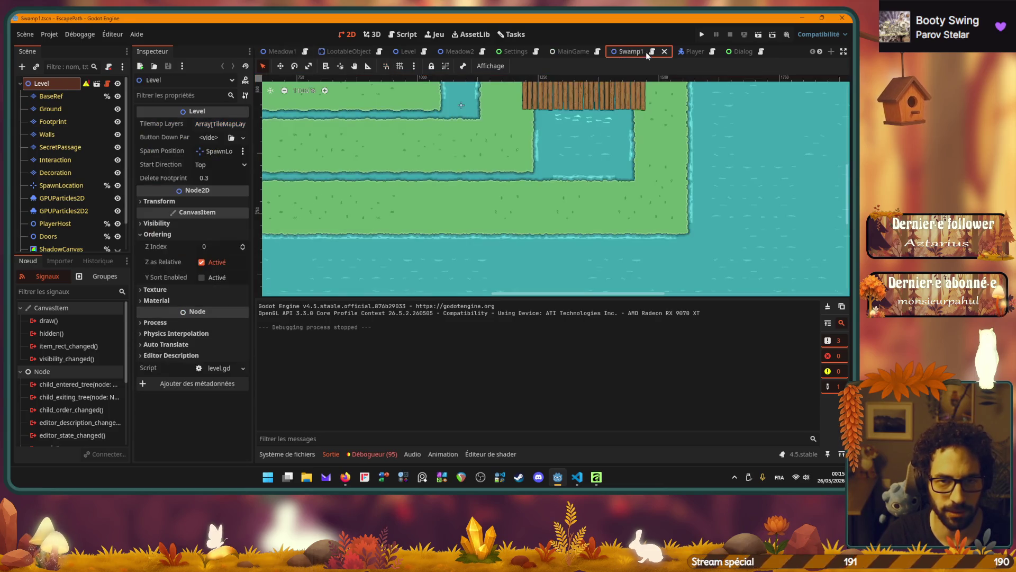
pyautogui.scroll(-5, 607, 177)
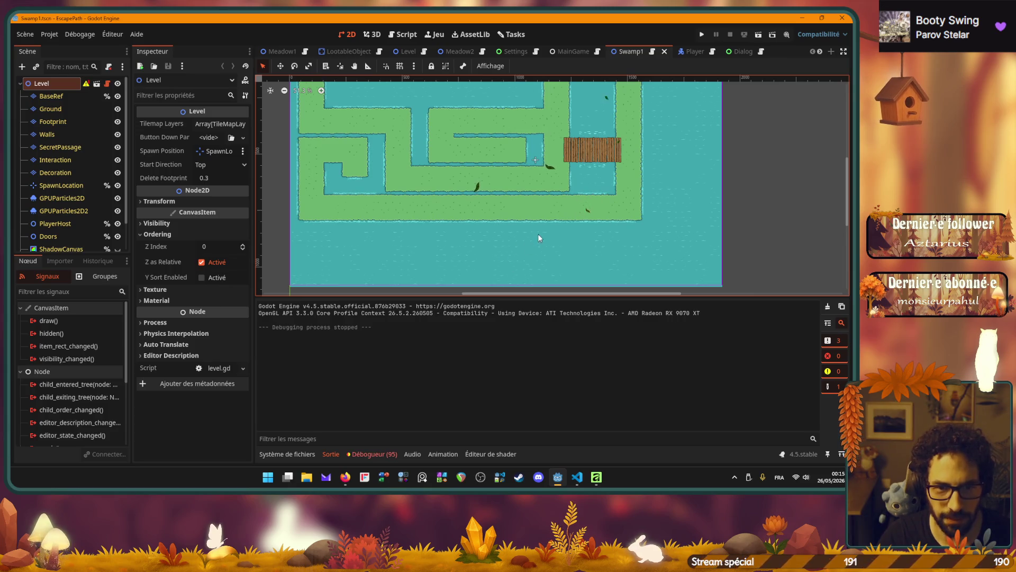
pyautogui.scroll(2, 563, 230)
pyautogui.scroll(5, 519, 215)
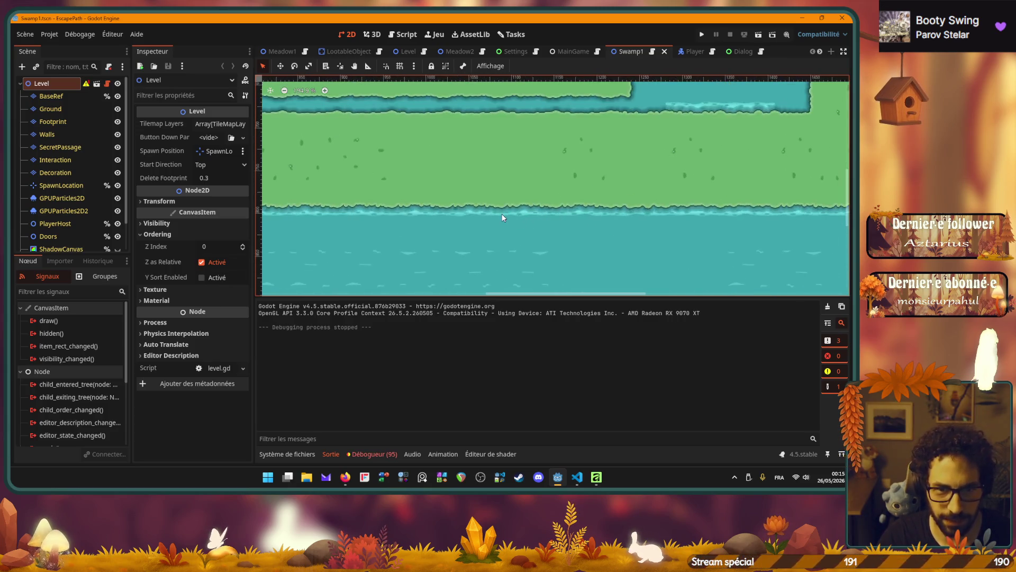
pyautogui.scroll(-10, 507, 212)
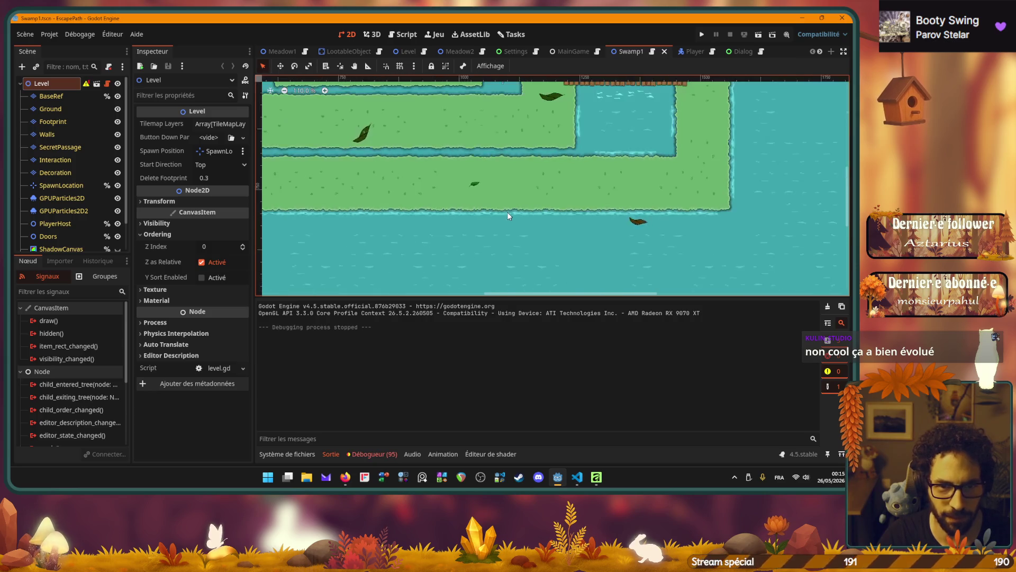
pyautogui.scroll(3, 516, 198)
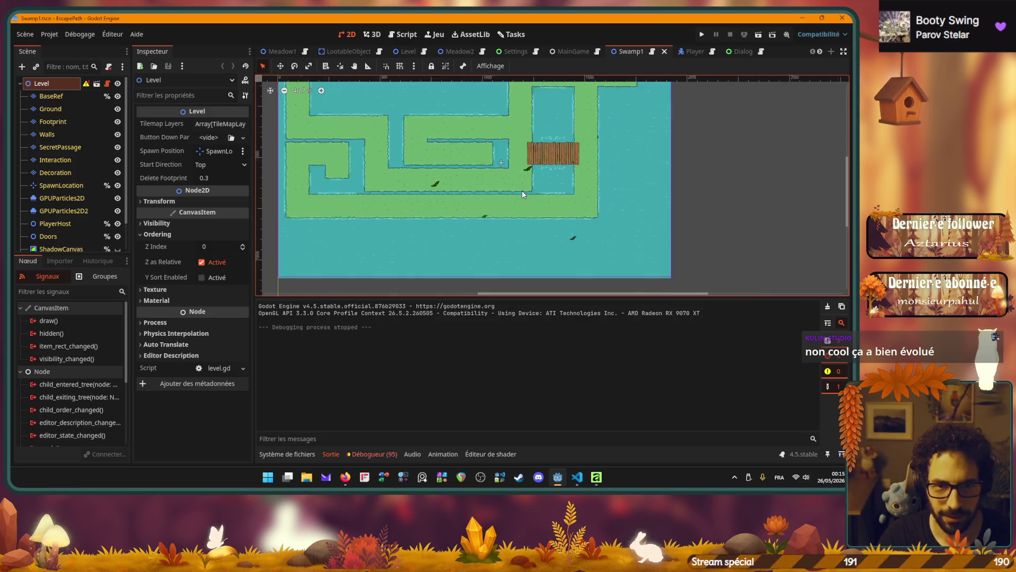
pyautogui.scroll(-3, 521, 183)
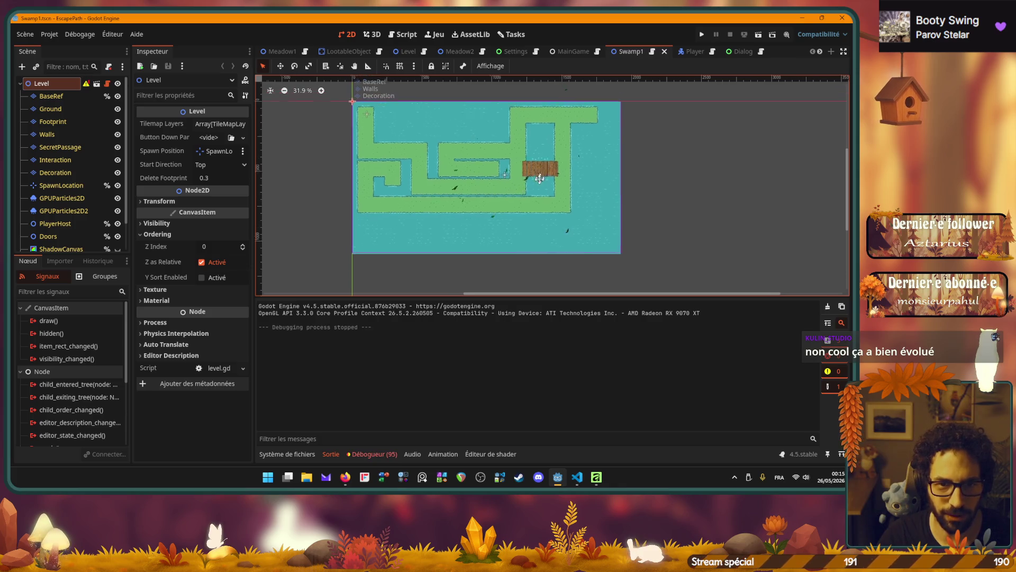
pyautogui.scroll(2, 533, 200)
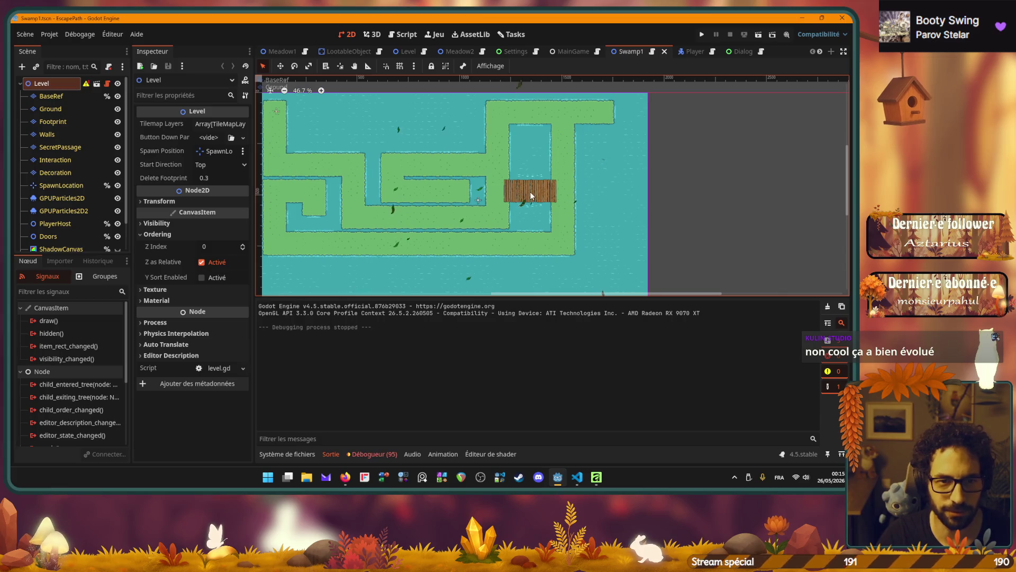
pyautogui.scroll(-2, 529, 191)
pyautogui.hotkey('ctrl', 's')
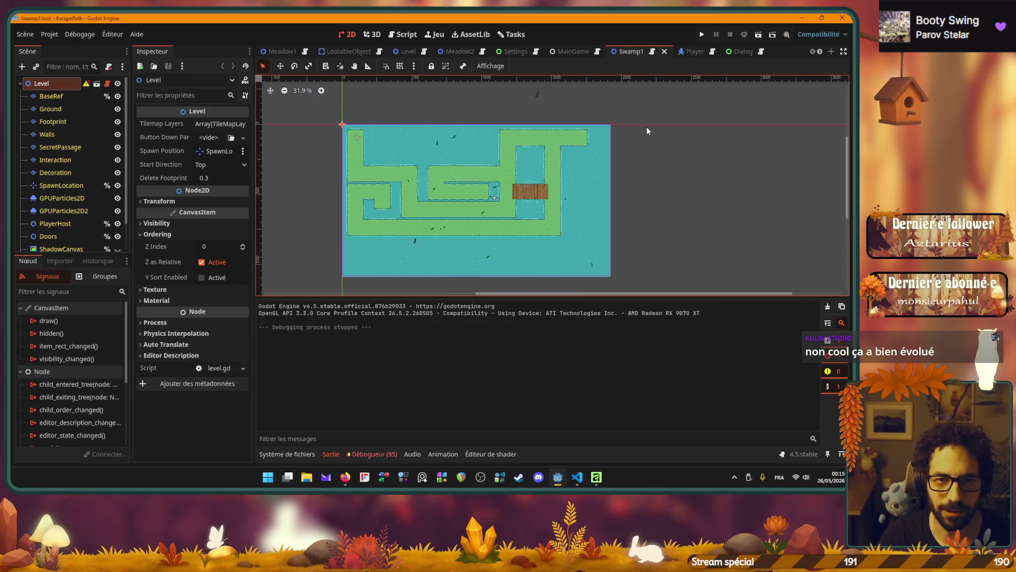
# Briefly bring up Affinity Photo, then return to the Dialog scene and clear the button selection.
pyautogui.click(600, 478)
pyautogui.click(596, 477)
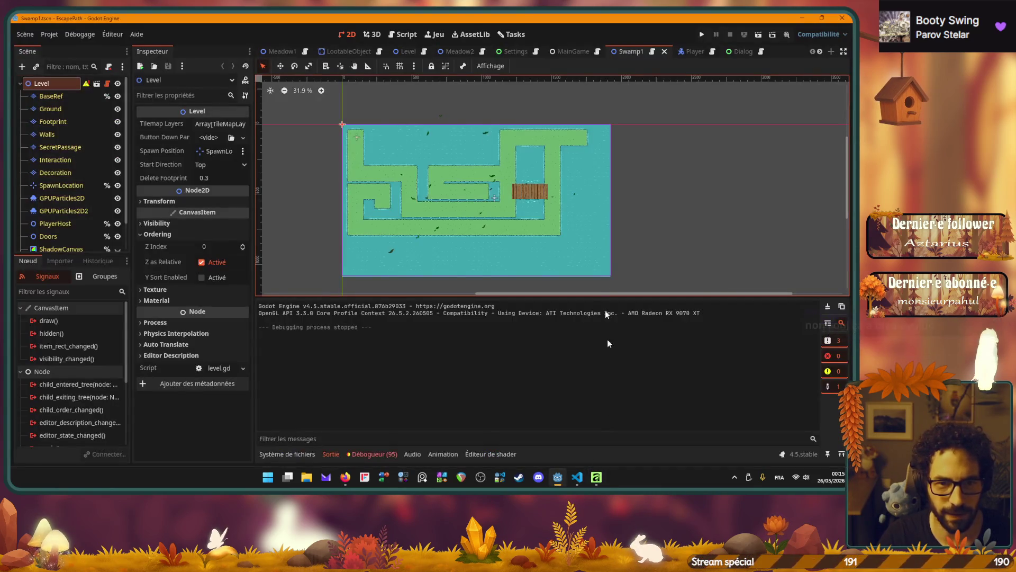
pyautogui.click(744, 52)
pyautogui.scroll(-2, 545, 170)
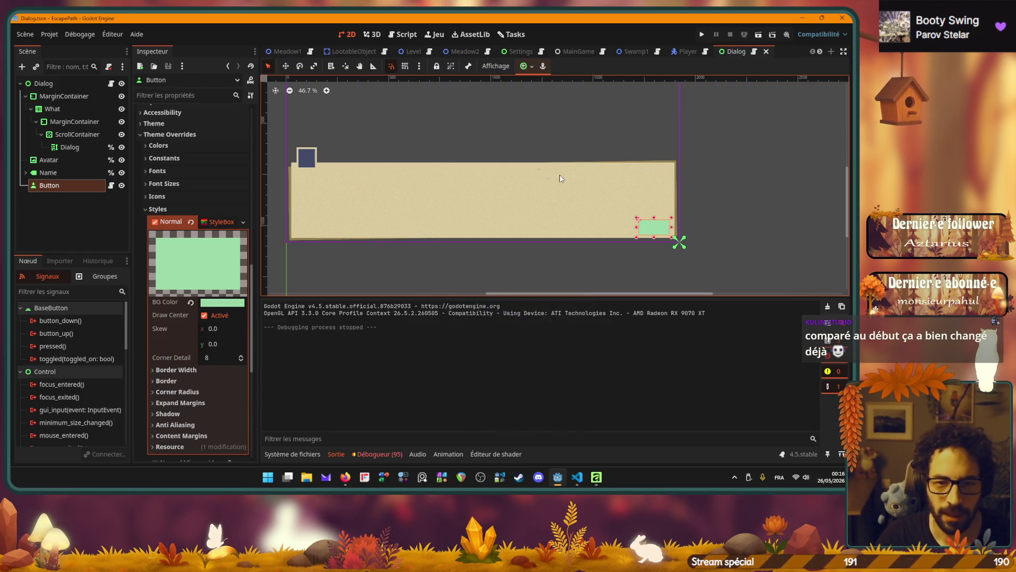
pyautogui.click(690, 222)
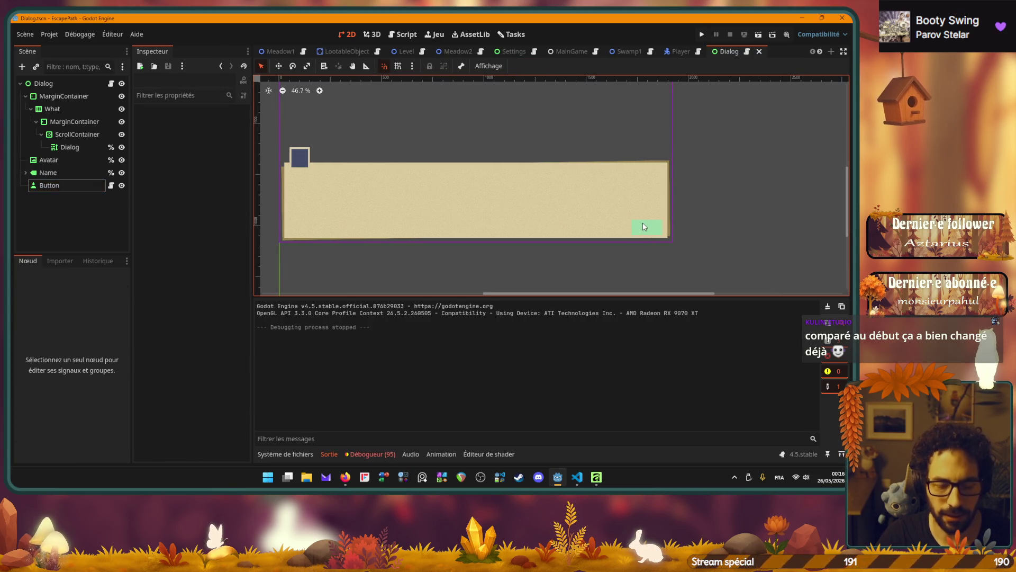
pyautogui.press('F5')
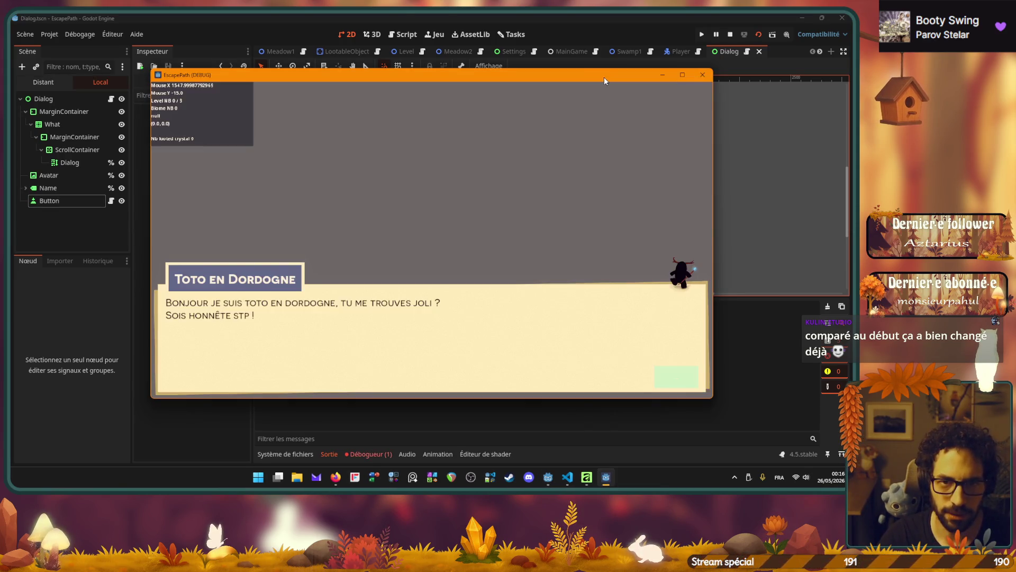
pyautogui.moveTo(604, 77)
pyautogui.mouseDown()
pyautogui.moveTo(478, 76)
pyautogui.moveTo(494, 49)
pyautogui.mouseUp()
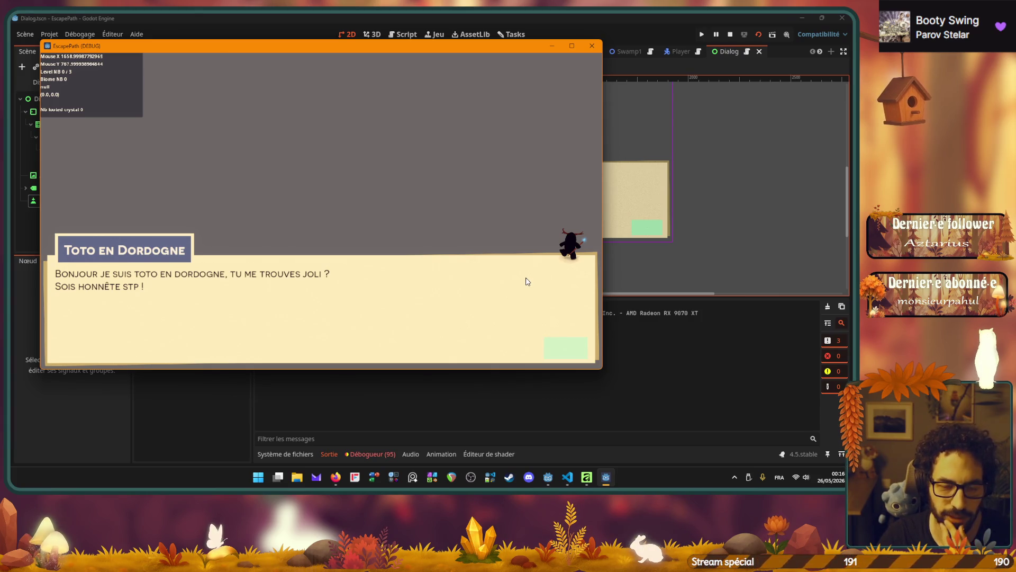
pyautogui.click(592, 47)
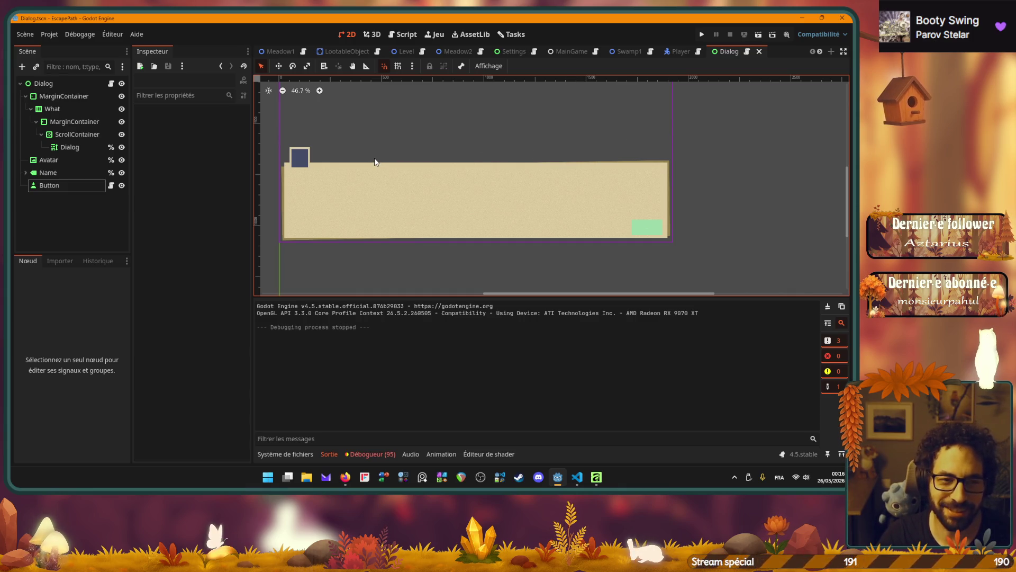
pyautogui.moveTo(399, 154); pyautogui.dragTo(429, 199)
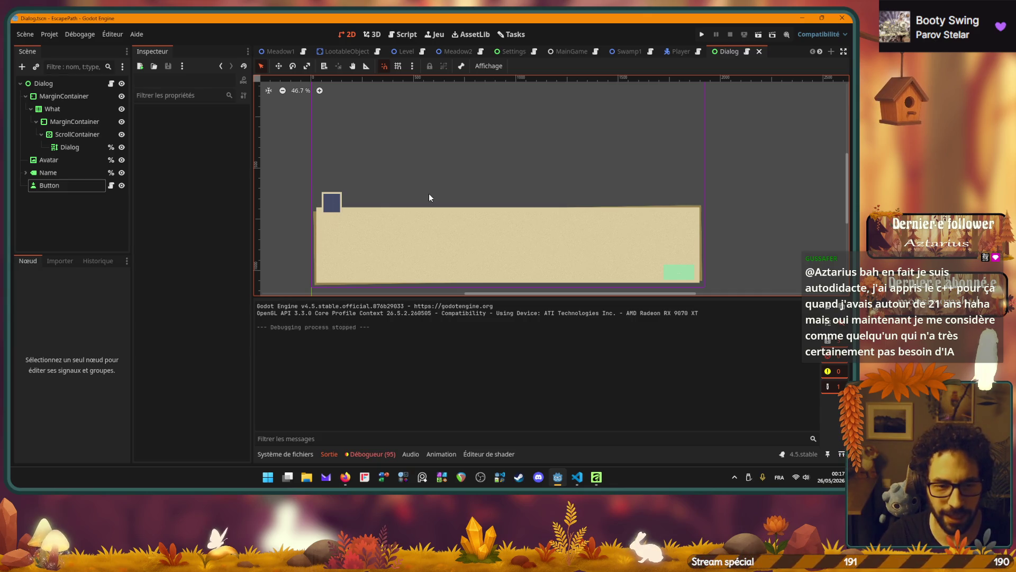
pyautogui.click(285, 453)
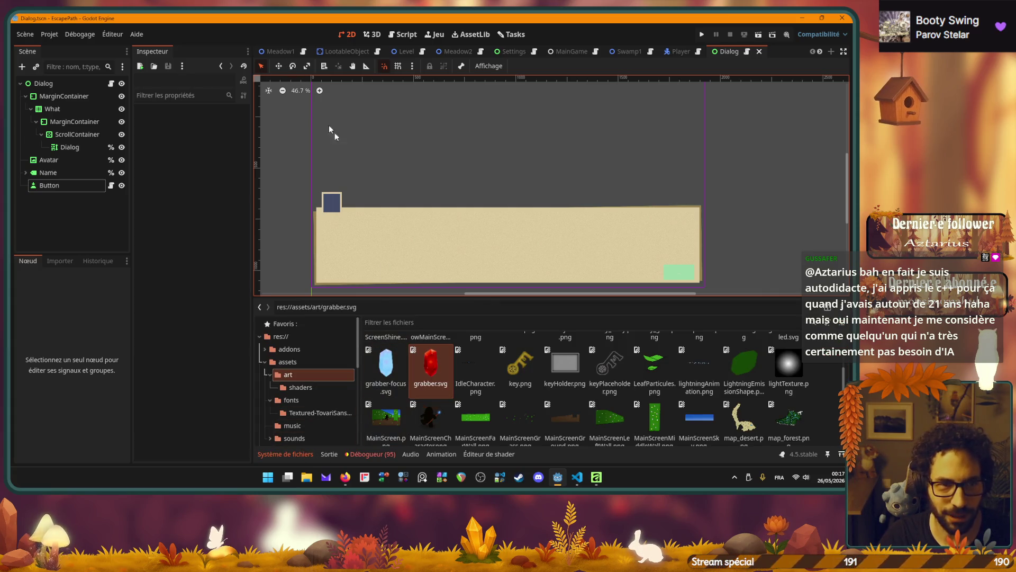
# Reveal the res://assets/art folder in Windows File Explorer with Show in File Manager.
pyautogui.scroll(-8, 521, 370)
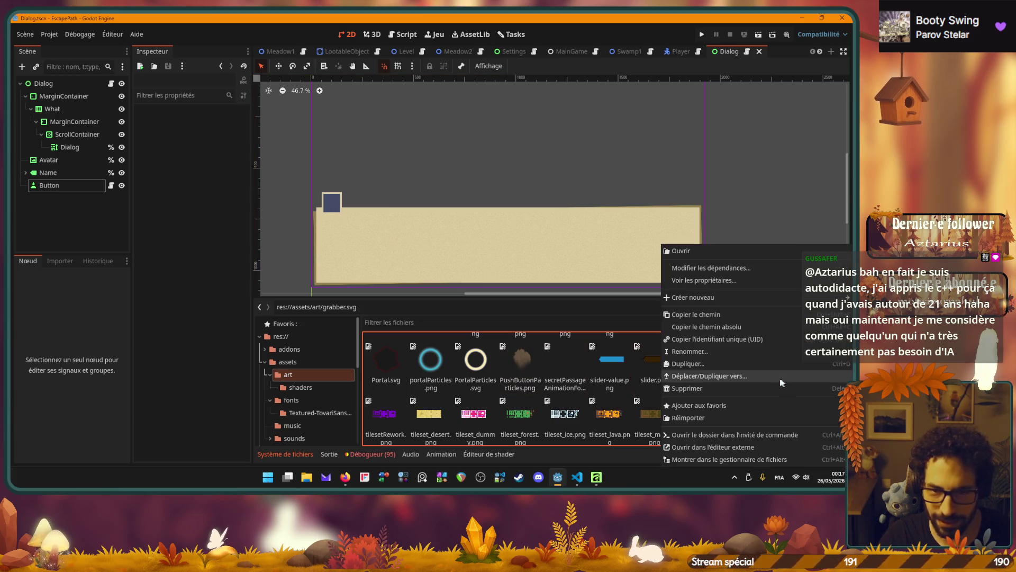
pyautogui.click(763, 459)
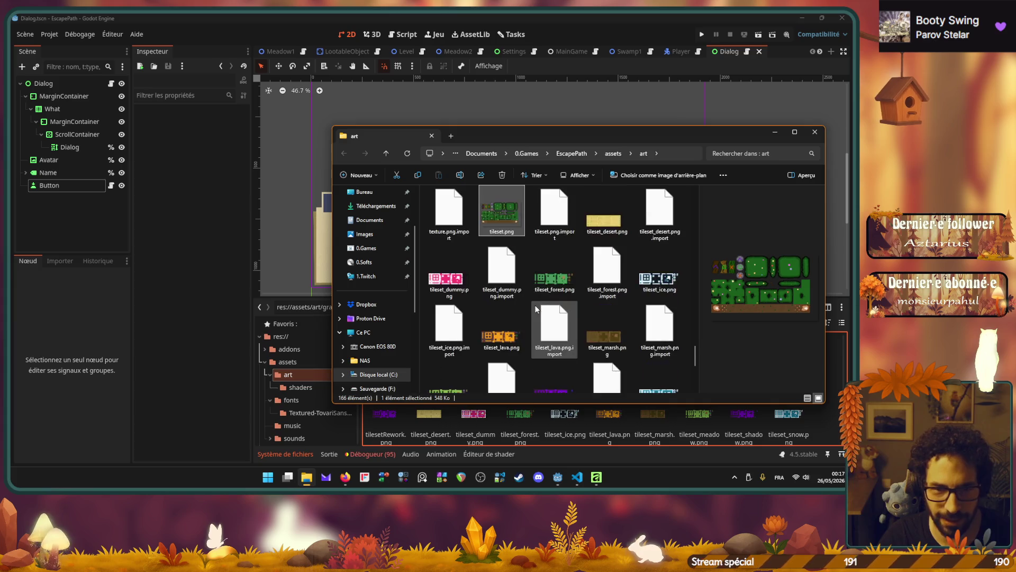
pyautogui.doubleClick(505, 214)
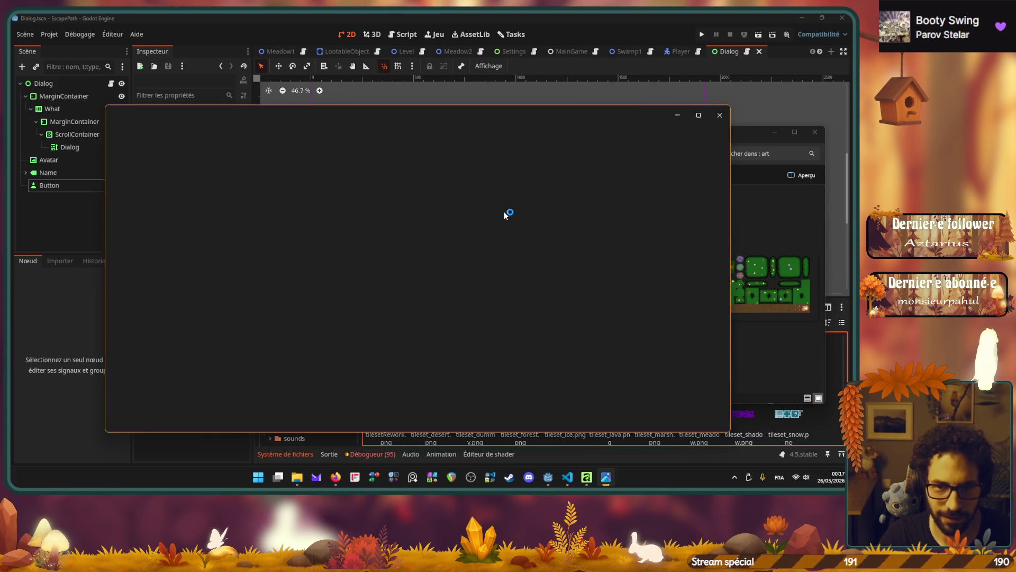
pyautogui.scroll(2, 441, 225)
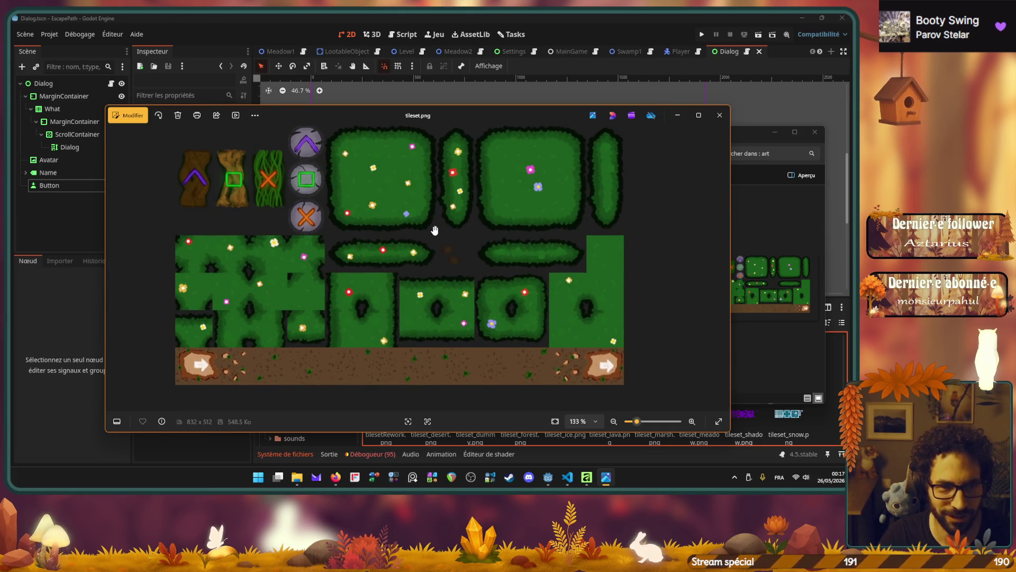
pyautogui.scroll(-2, 434, 229)
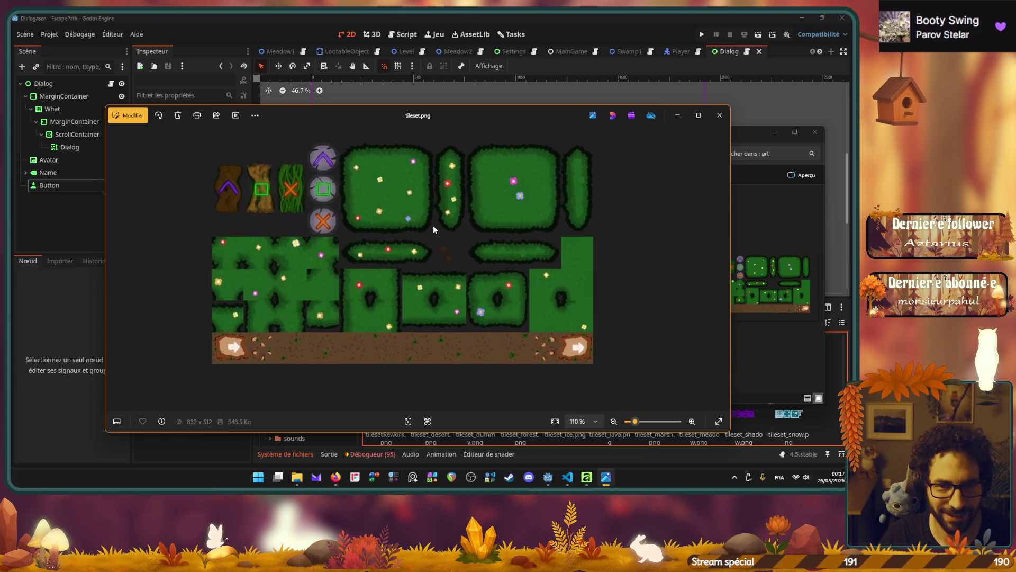
pyautogui.click(719, 116)
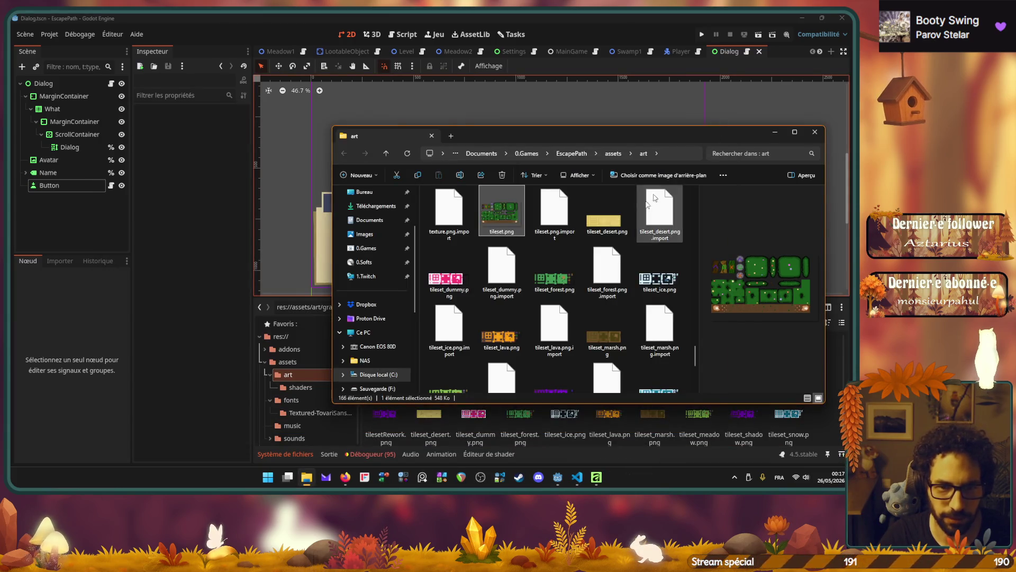
pyautogui.doubleClick(564, 279)
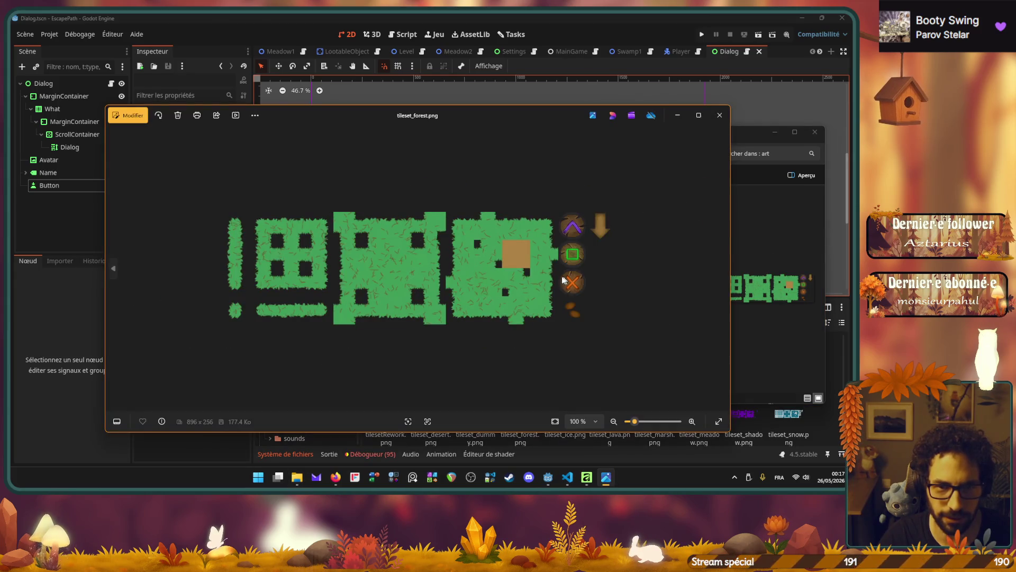
pyautogui.click(719, 115)
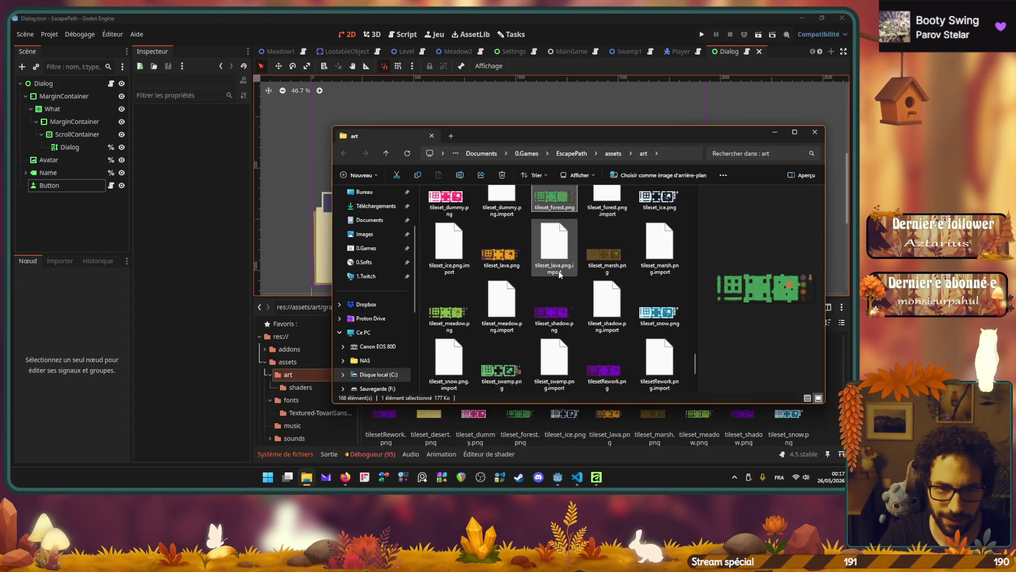
pyautogui.scroll(2, 466, 321)
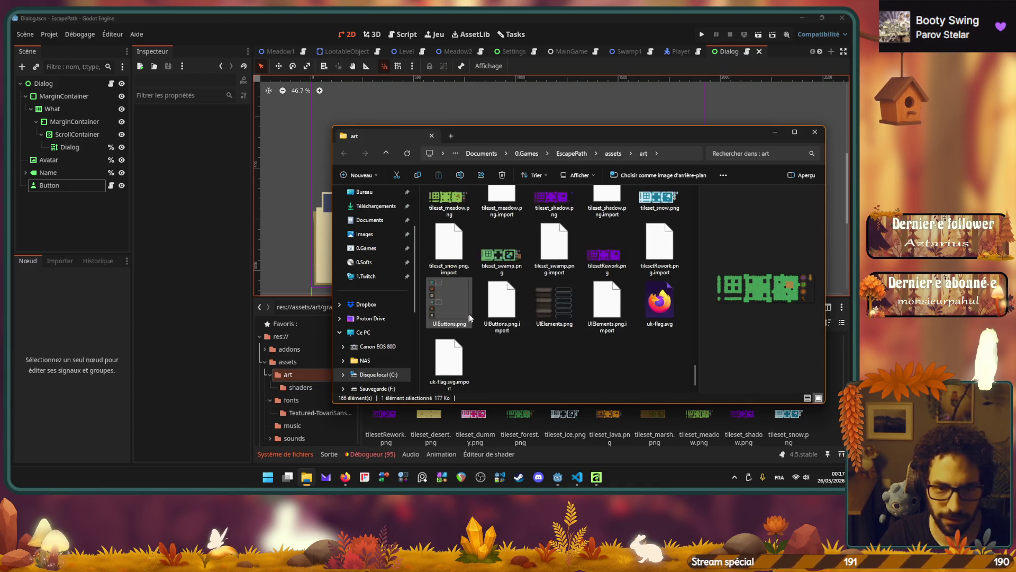
pyautogui.scroll(3, 543, 300)
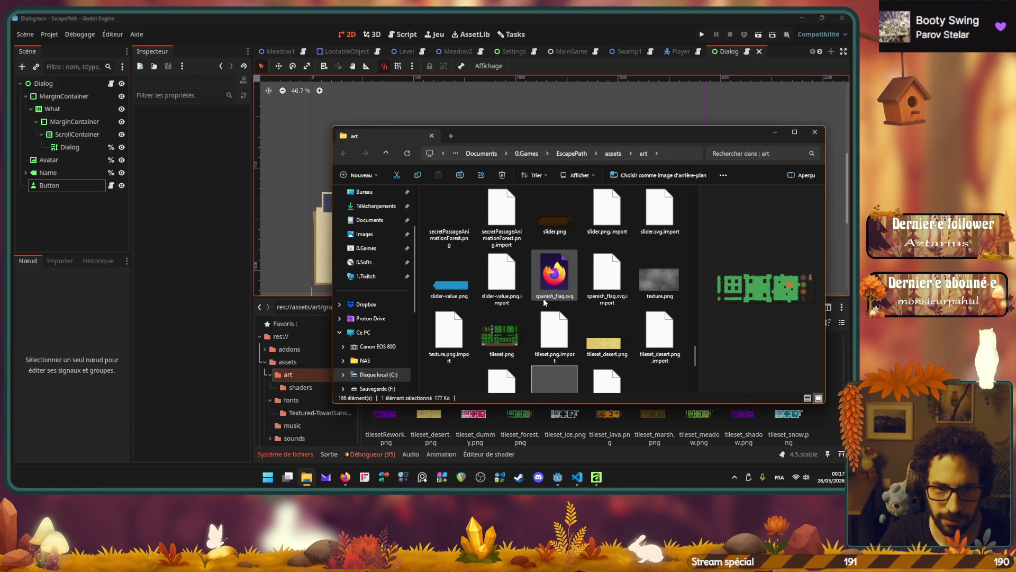
pyautogui.scroll(2, 543, 300)
pyautogui.scroll(2, 543, 297)
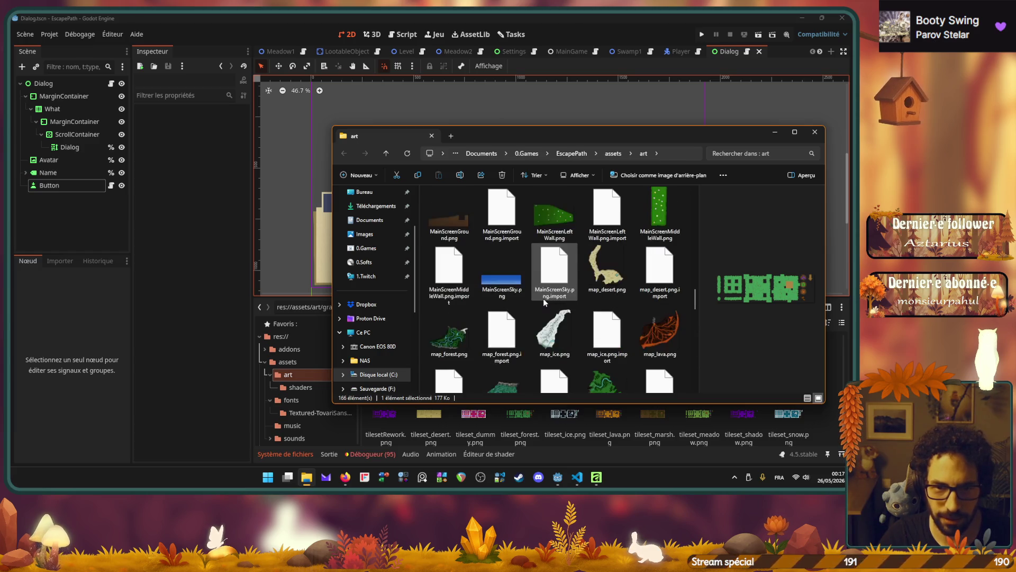
pyautogui.scroll(3, 543, 297)
pyautogui.scroll(-10, 543, 298)
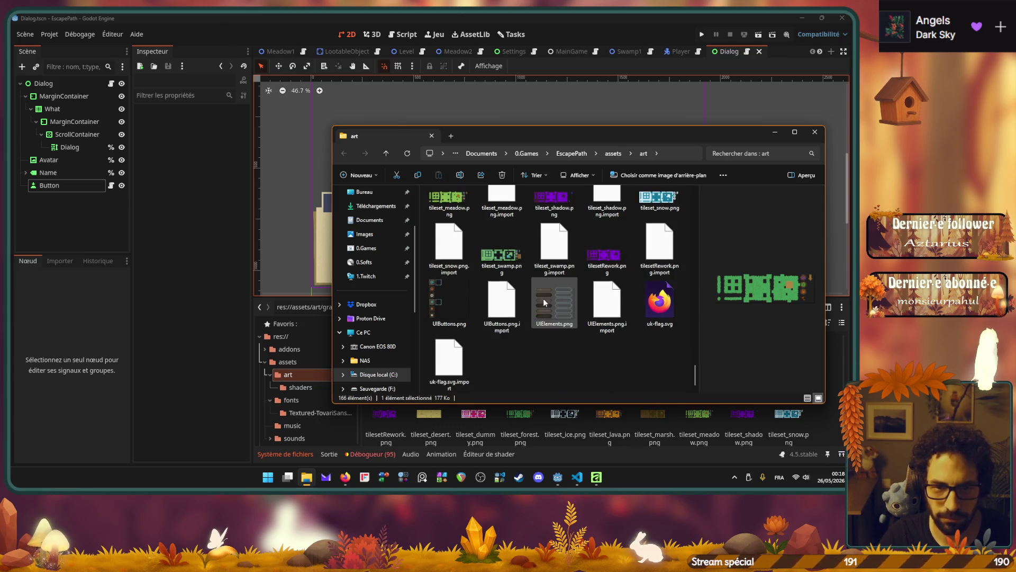
# Preview tileset_meadow.png and tileset_swamp.png in Photos, closing each afterwards.
pyautogui.scroll(2, 540, 297)
pyautogui.click(460, 317)
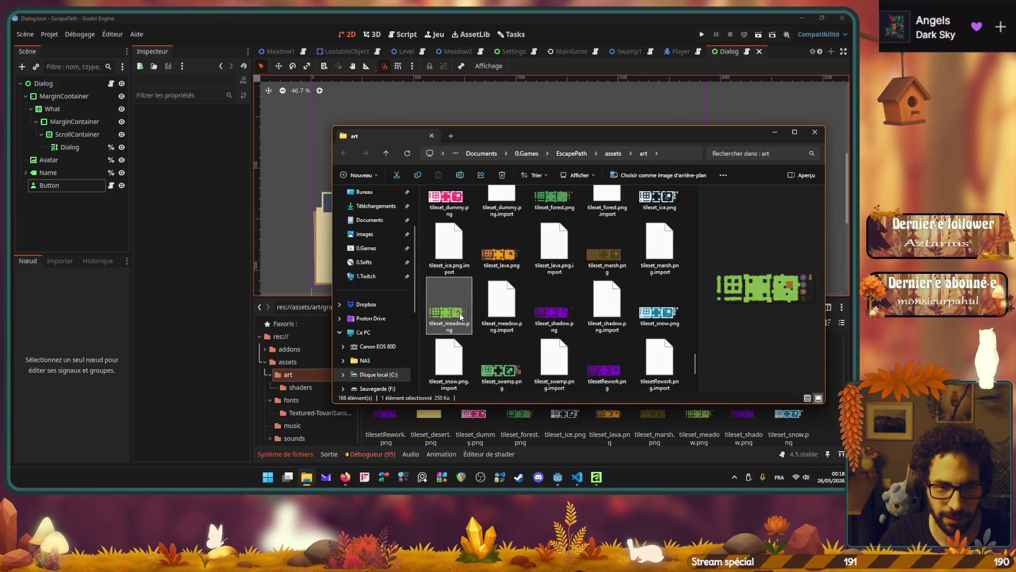
pyautogui.doubleClick(458, 316)
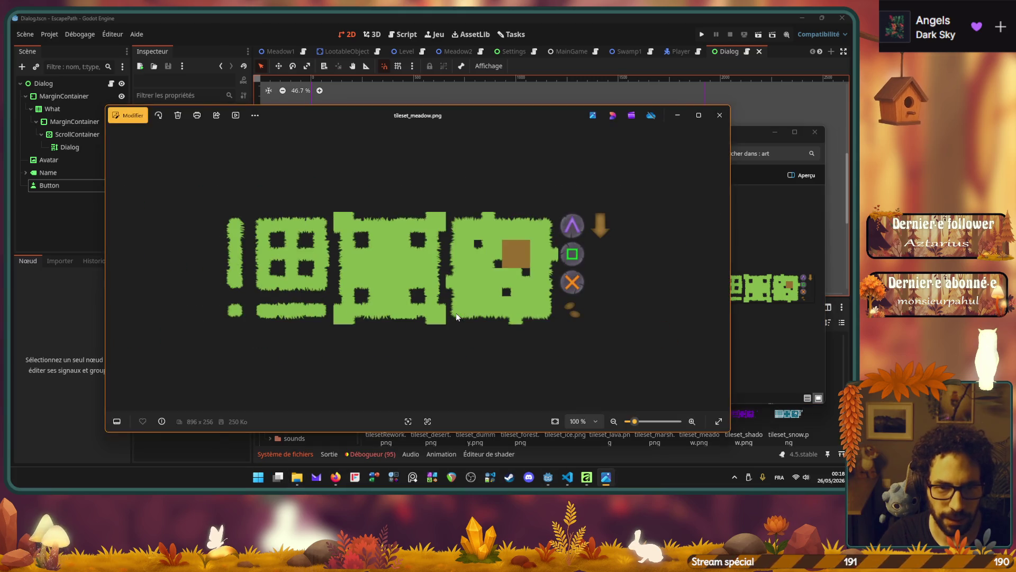
pyautogui.scroll(2, 459, 272)
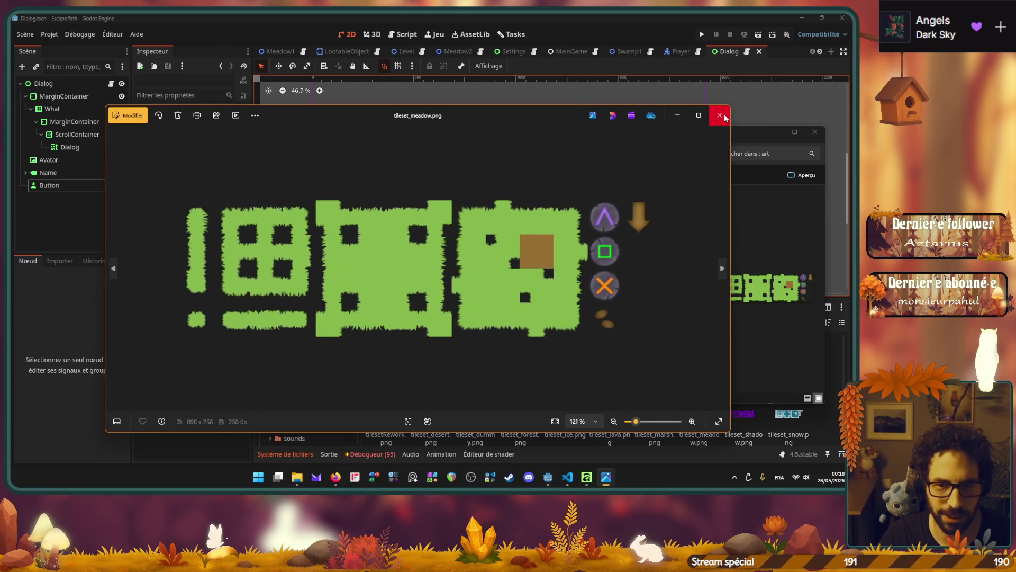
pyautogui.scroll(4, 625, 222)
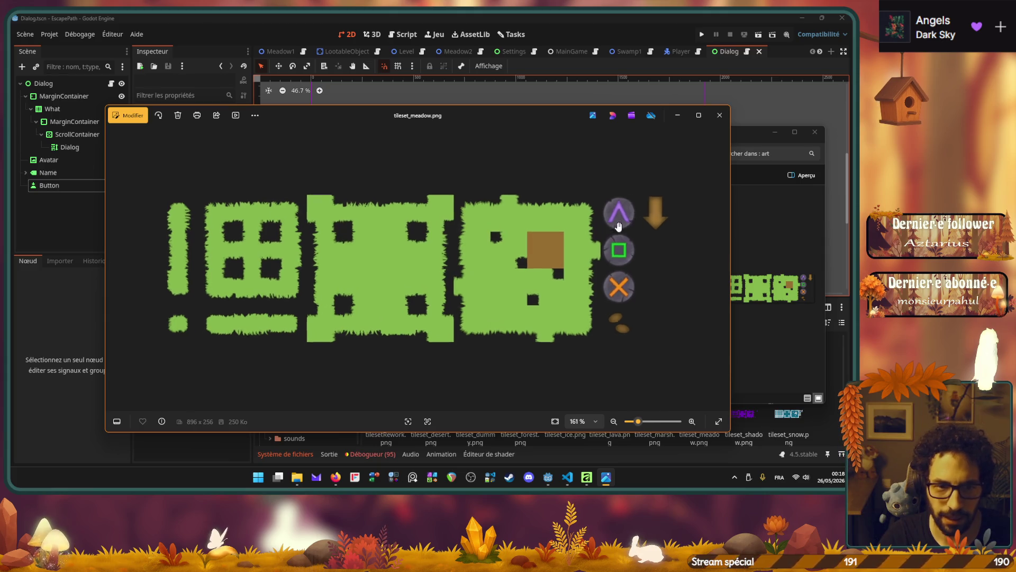
pyautogui.scroll(4, 590, 260)
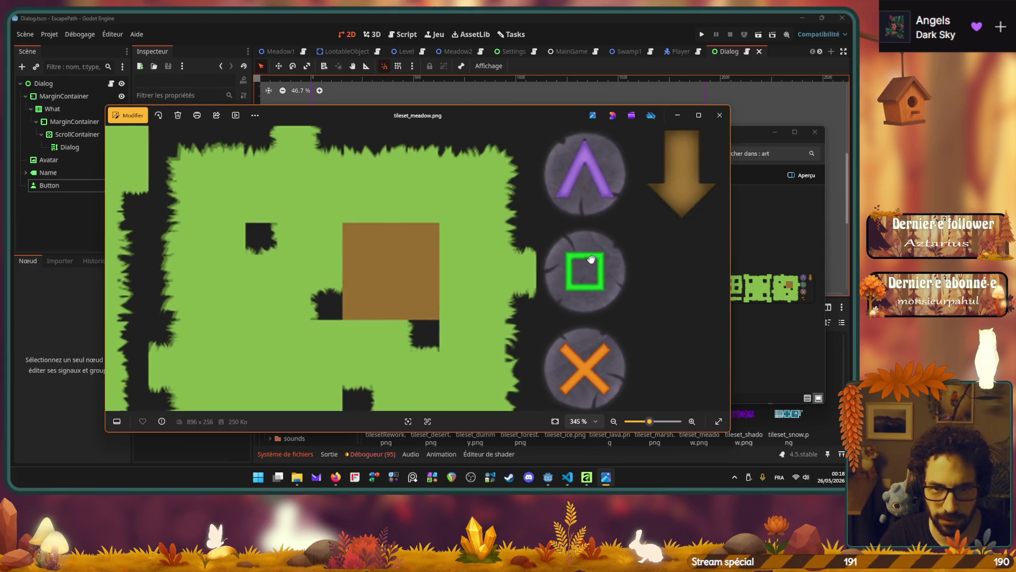
pyautogui.scroll(-6, 588, 228)
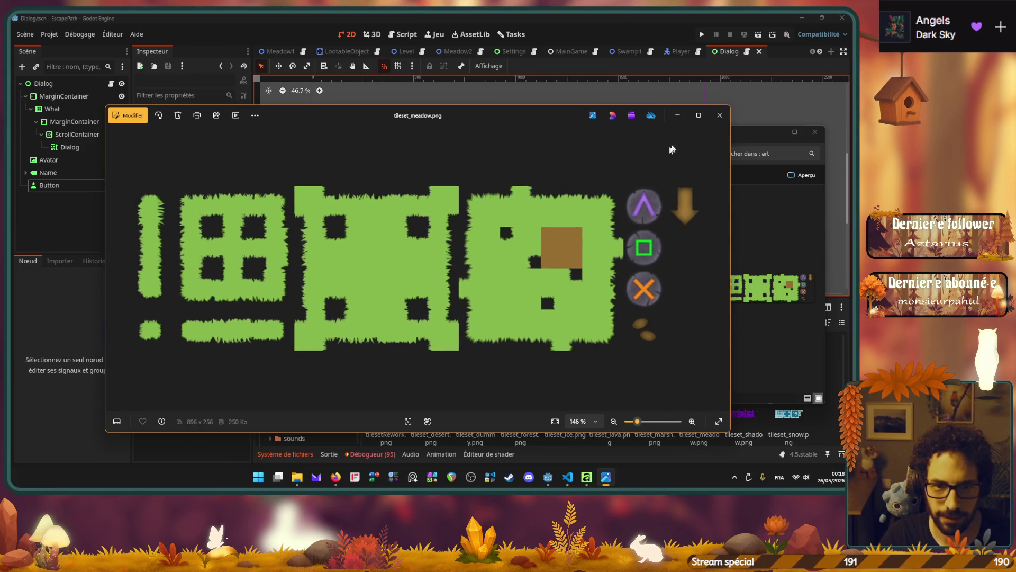
pyautogui.click(713, 120)
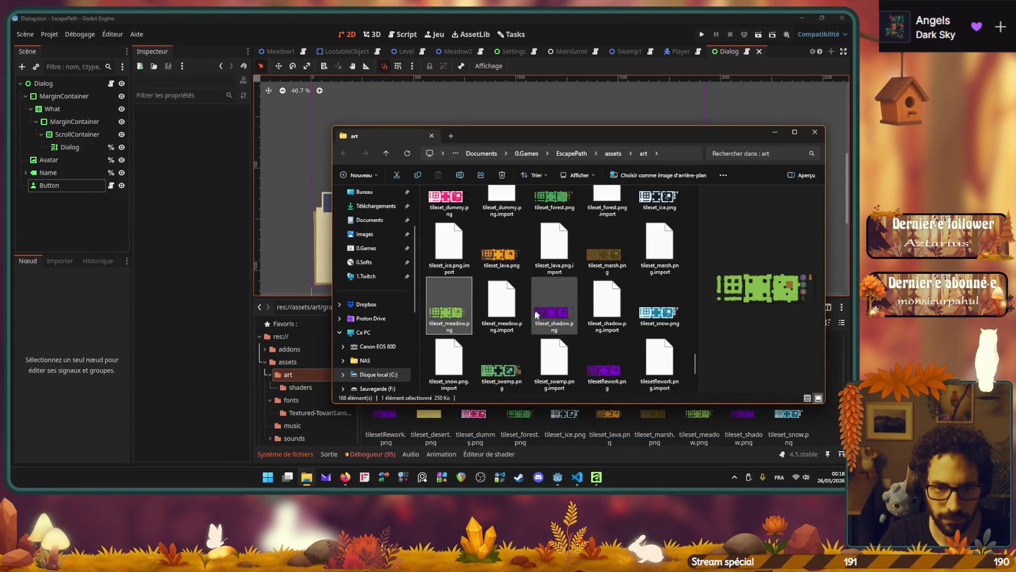
pyautogui.doubleClick(504, 361)
pyautogui.scroll(2, 619, 244)
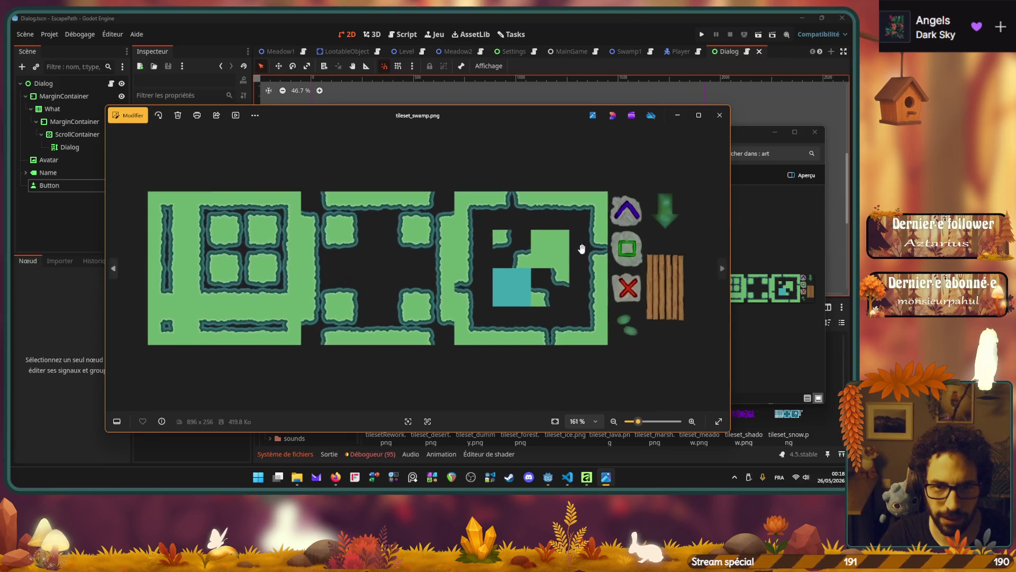
pyautogui.click(719, 115)
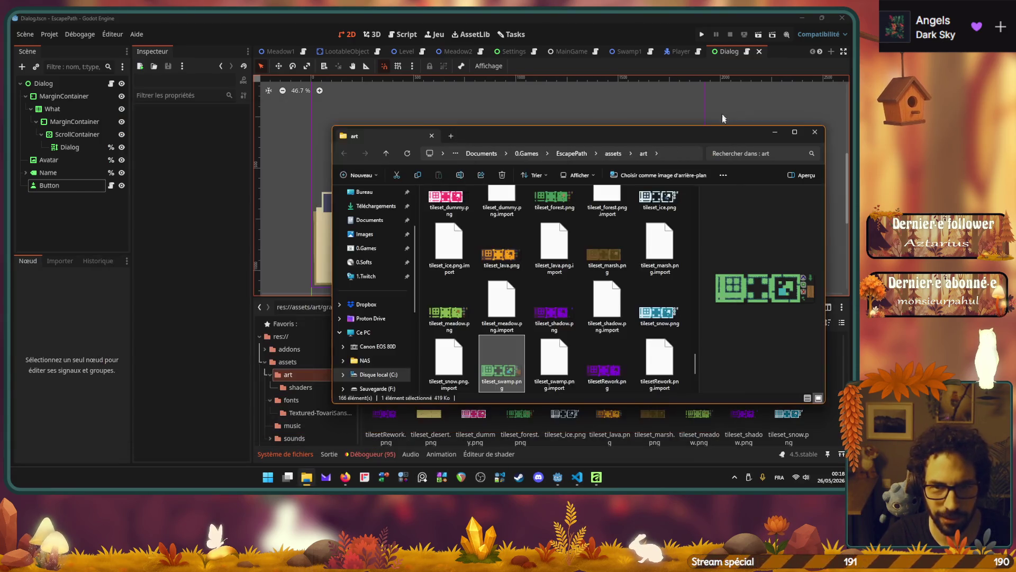
# Glance at the sand-coloured tileset document in Affinity, then minimise it to reach File Explorer.
pyautogui.moveTo(582, 479)
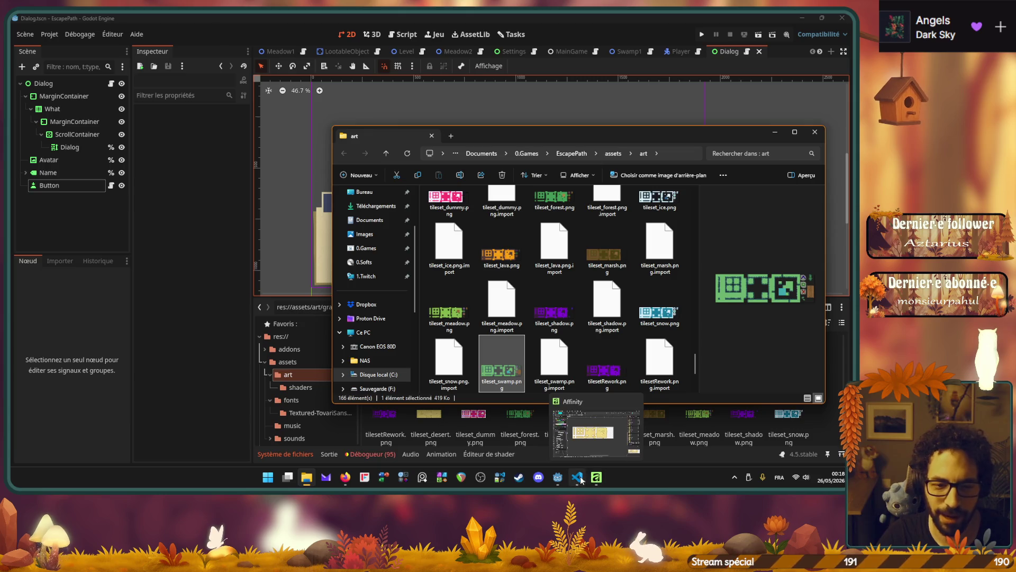
pyautogui.click(595, 478)
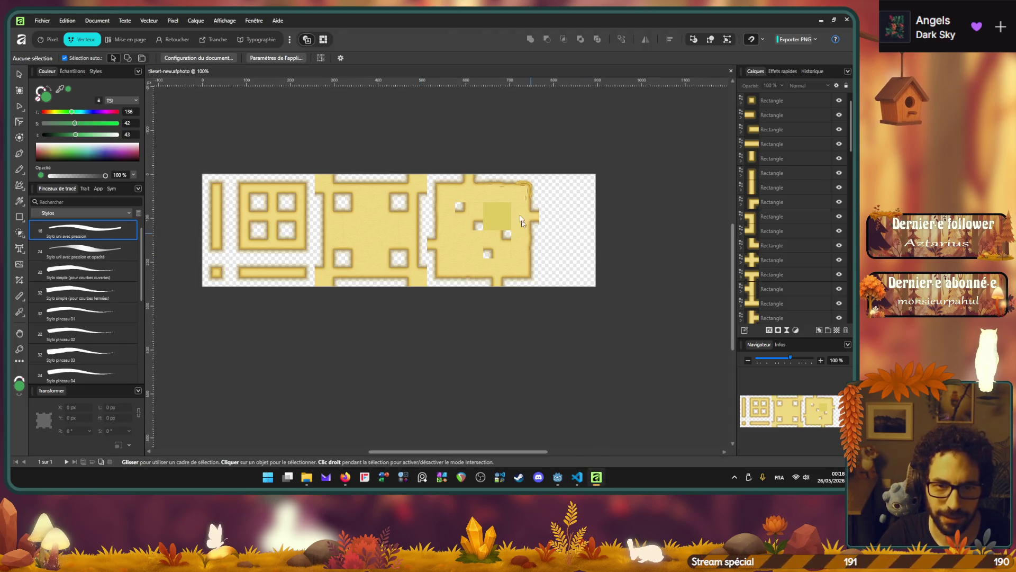
pyautogui.scroll(5, 521, 221)
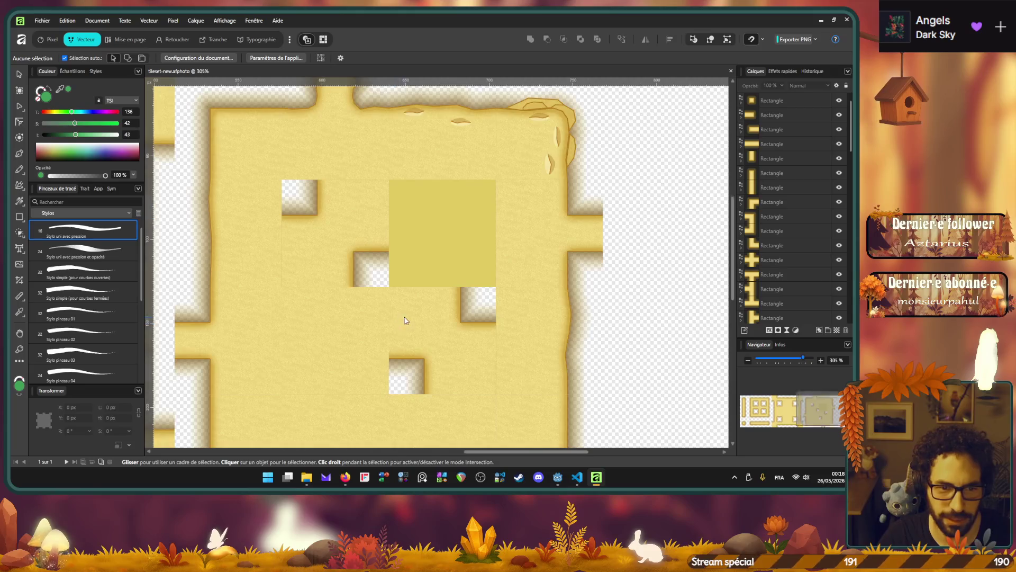
pyautogui.scroll(-8, 406, 321)
pyautogui.click(596, 477)
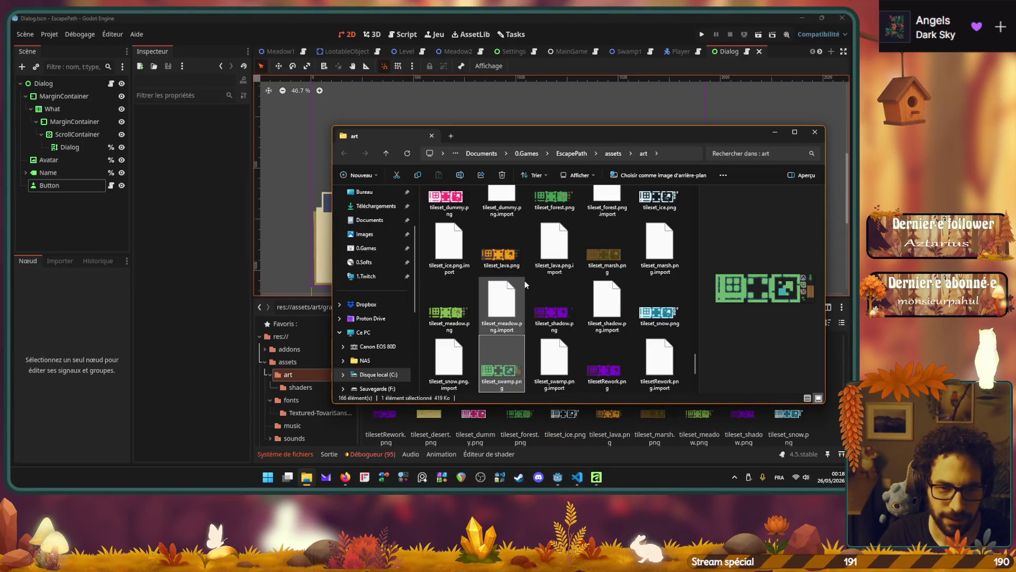
# Preview tileset_lava.png in Photos and close it.
pyautogui.doubleClick(509, 253)
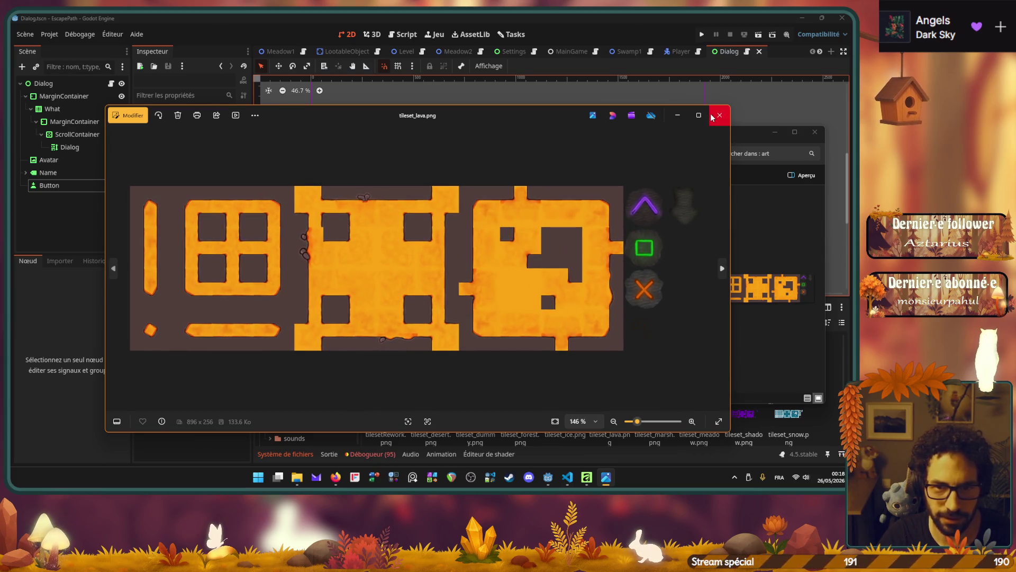
pyautogui.scroll(3, 653, 248)
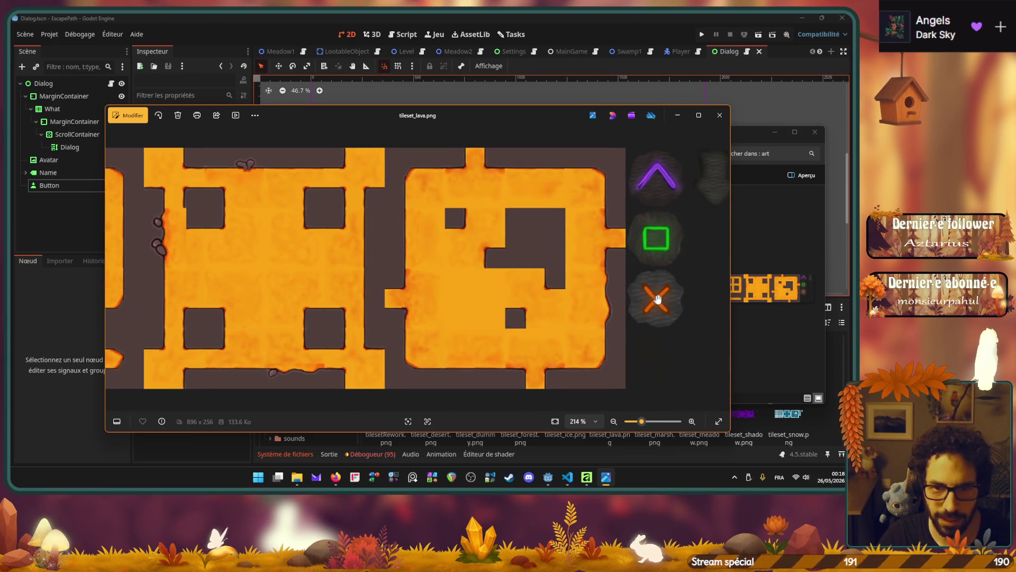
pyautogui.scroll(-5, 657, 299)
pyautogui.click(719, 115)
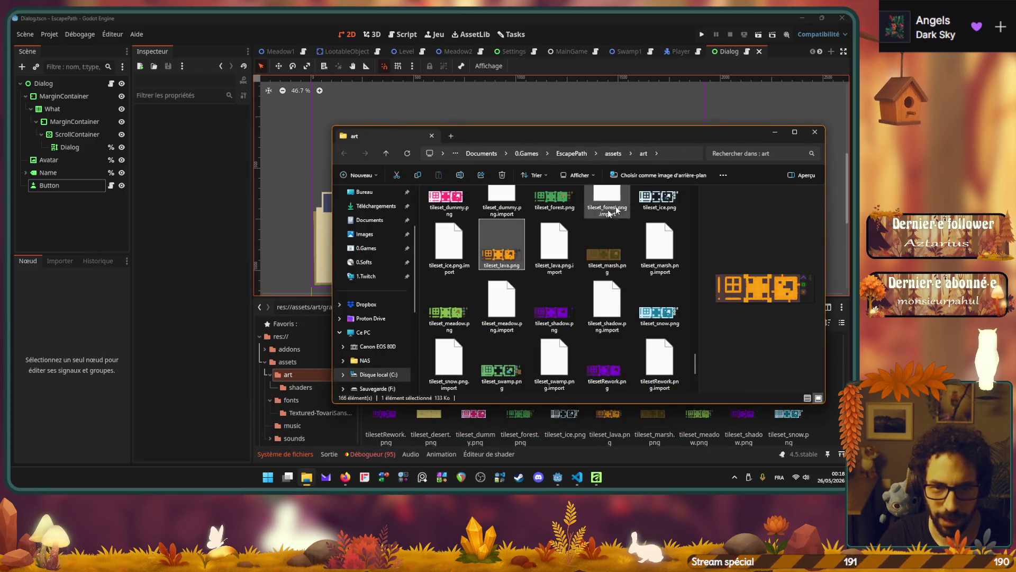
# Preview tileset_ice.png, close it, and minimise the art folder window to reveal Godot.
pyautogui.click(651, 198)
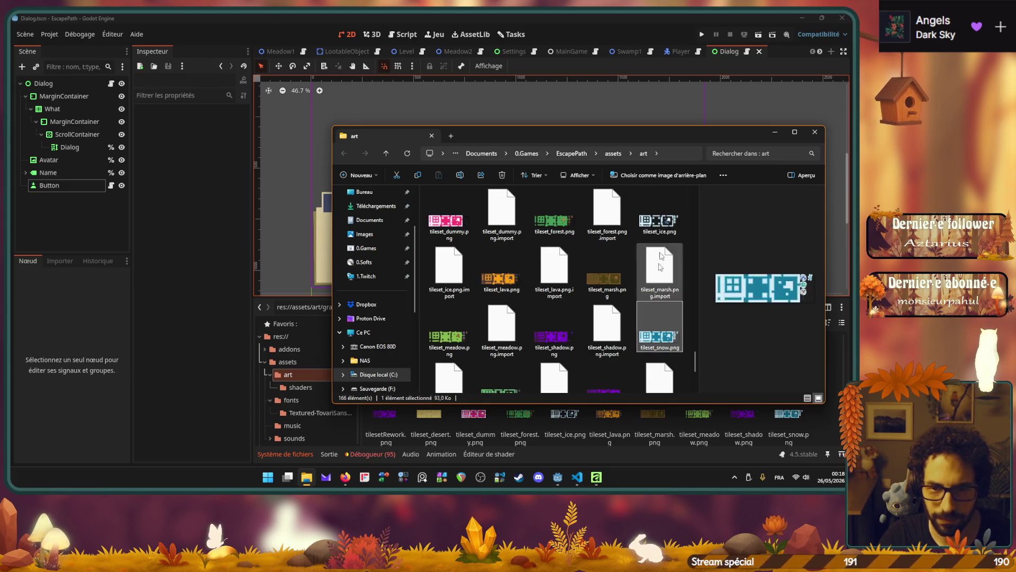
pyautogui.doubleClick(662, 222)
pyautogui.scroll(5, 666, 222)
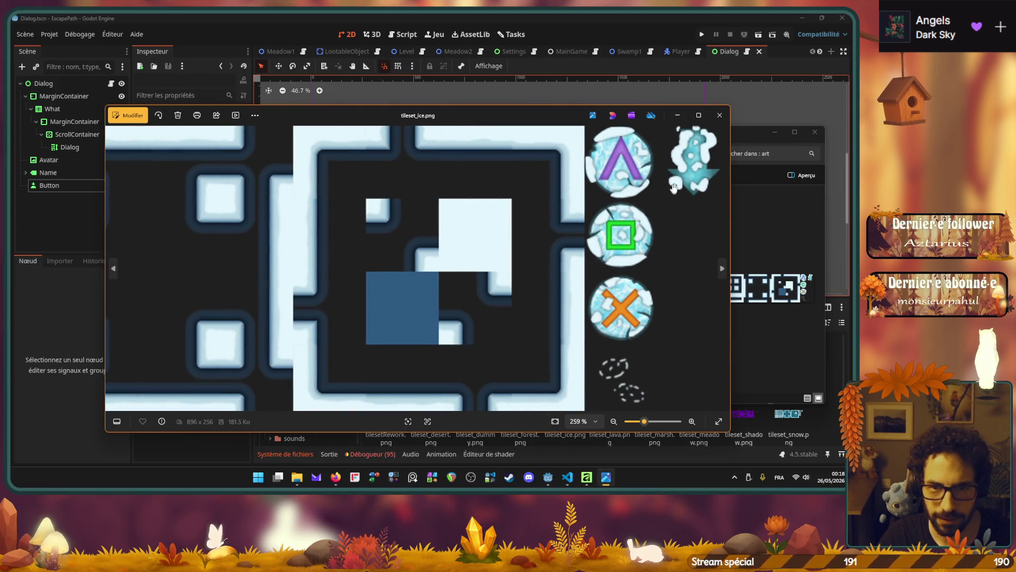
pyautogui.scroll(-2, 651, 206)
pyautogui.scroll(-3, 649, 206)
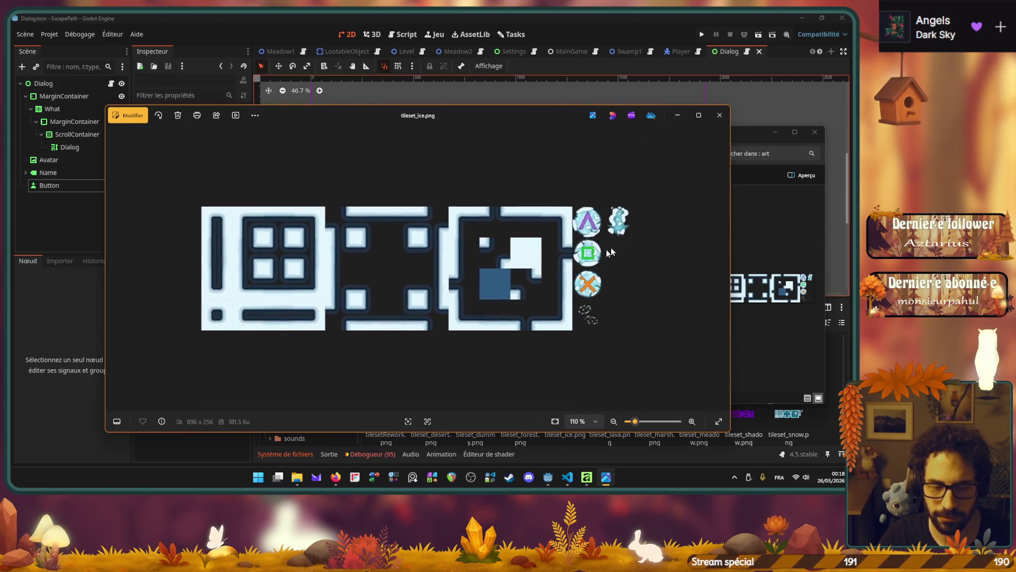
pyautogui.click(719, 118)
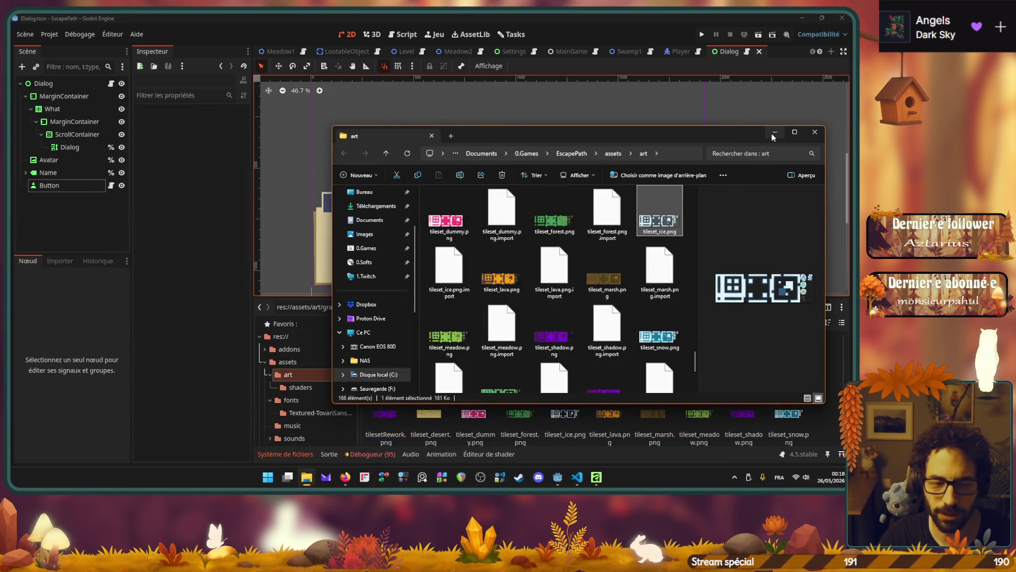
pyautogui.click(773, 133)
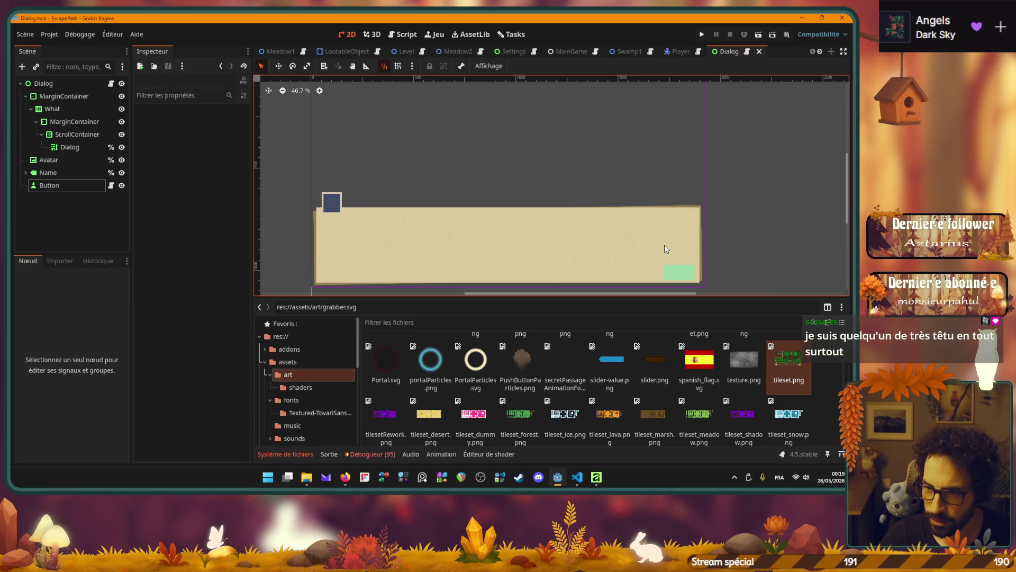
# Collapse the FileSystem dock and select the Button node in the Dialog scene.
pyautogui.moveTo(571, 190)
pyautogui.mouseDown()
pyautogui.moveTo(548, 145)
pyautogui.moveTo(525, 150)
pyautogui.moveTo(539, 150)
pyautogui.mouseUp()
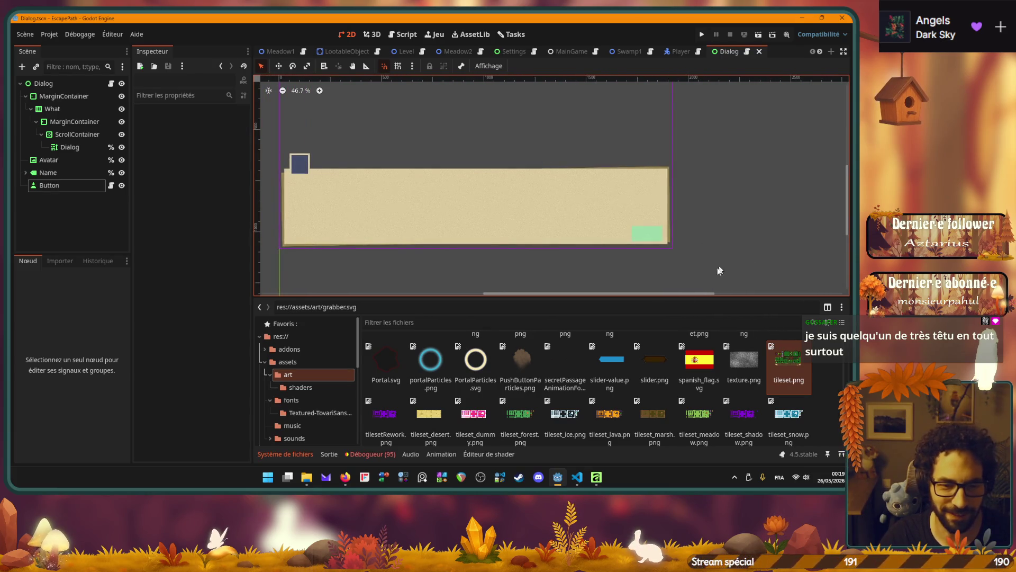
pyautogui.click(312, 453)
pyautogui.click(58, 188)
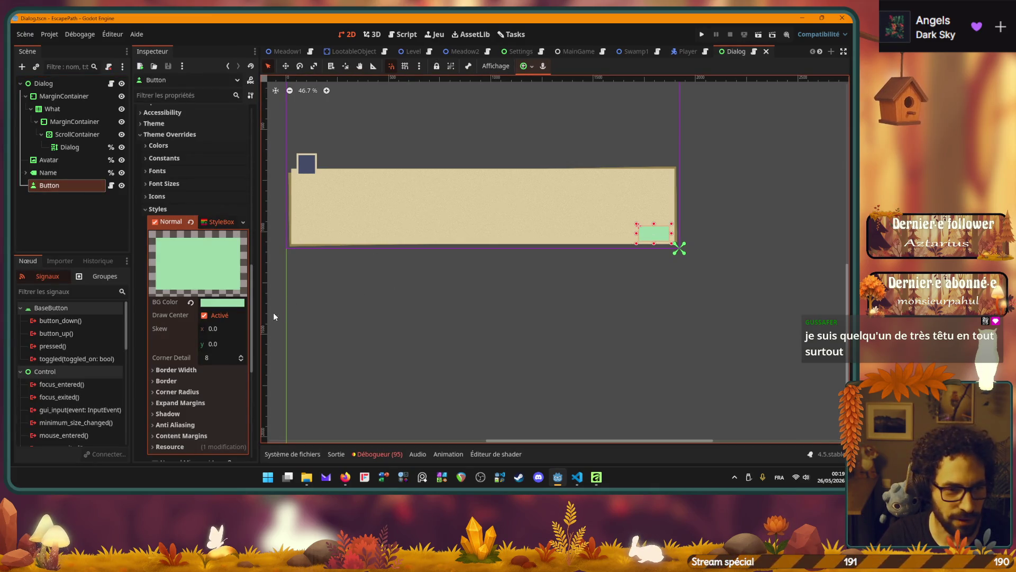
pyautogui.moveTo(216, 305)
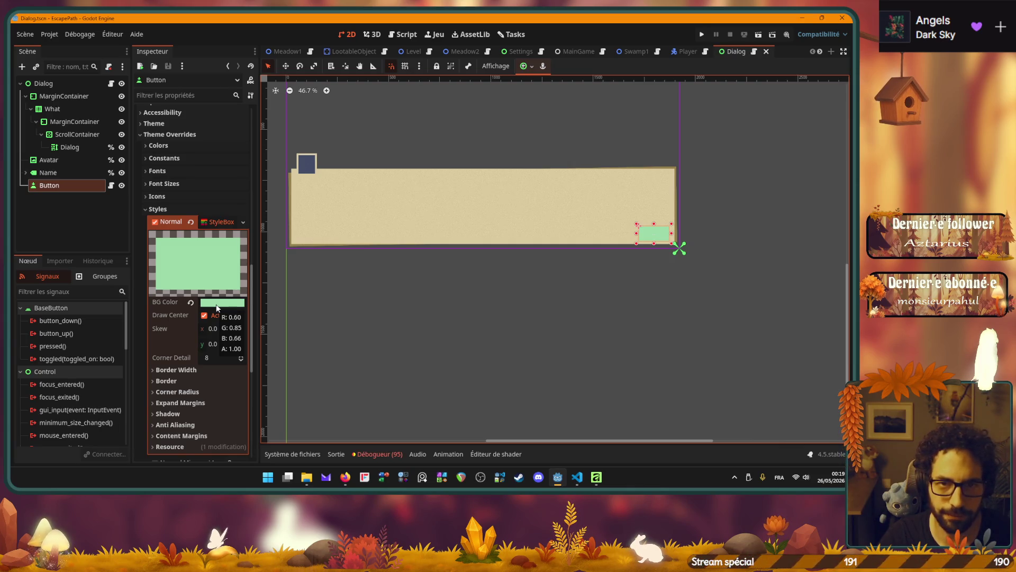
# Browse the Button's Inspector sections and open the Normal style's BG Color picker reading #9BD9A9.
pyautogui.scroll(2, 176, 265)
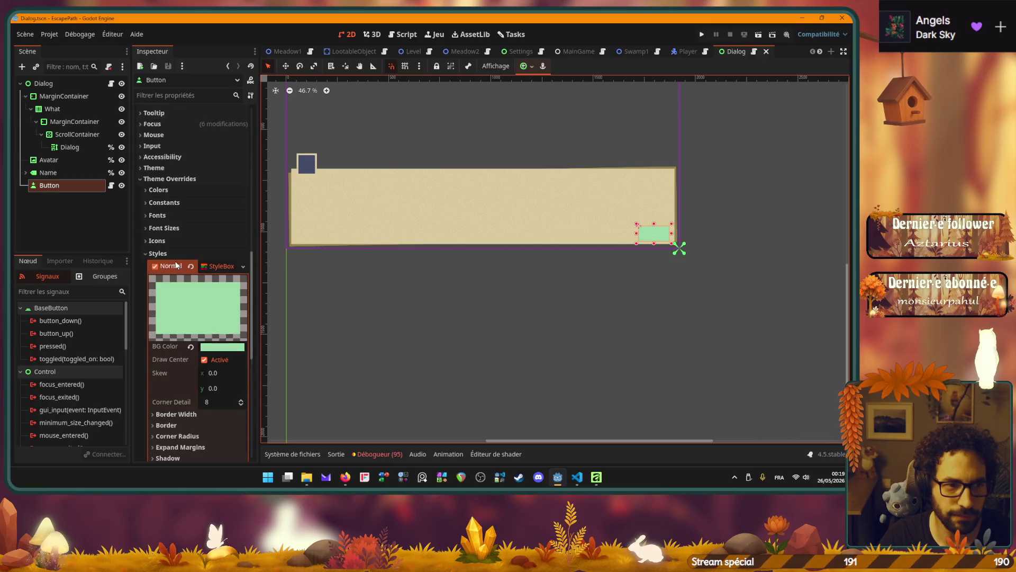
pyautogui.scroll(2, 177, 264)
pyautogui.scroll(6, 176, 265)
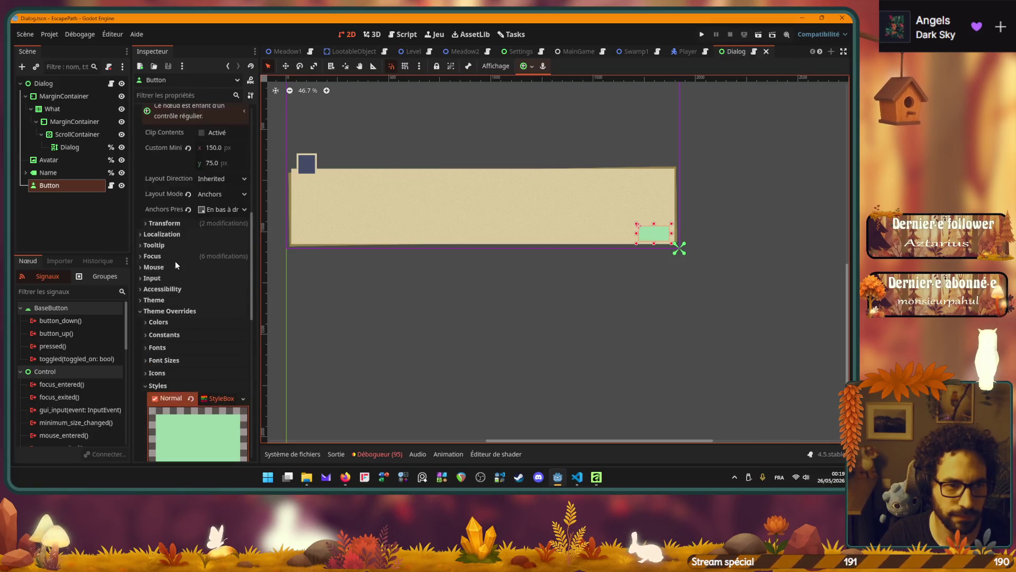
pyautogui.click(154, 266)
pyautogui.click(154, 266)
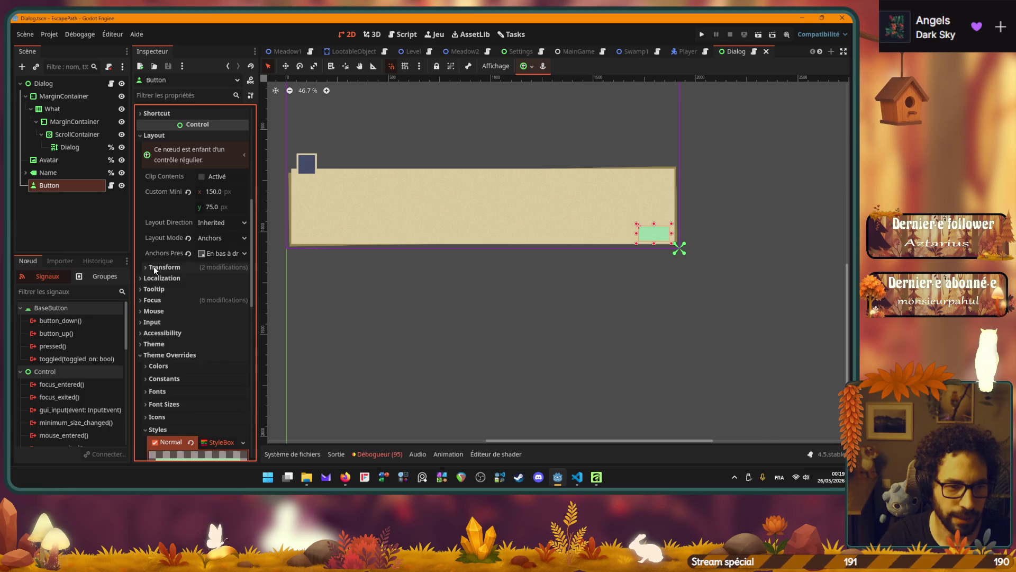
pyautogui.scroll(4, 156, 267)
pyautogui.scroll(6, 163, 286)
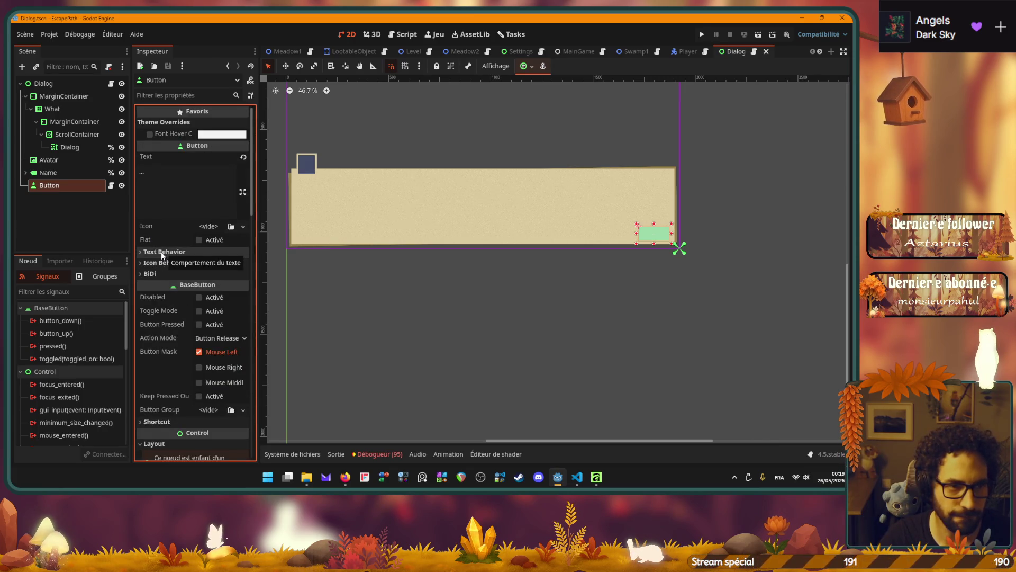
pyautogui.scroll(-6, 161, 248)
pyautogui.scroll(-5, 161, 248)
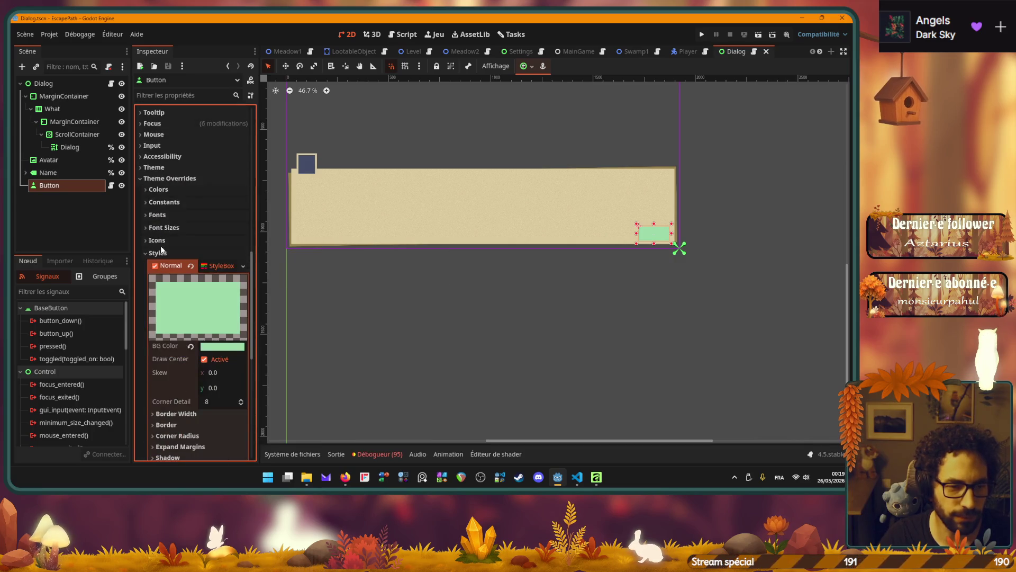
pyautogui.scroll(-8, 160, 246)
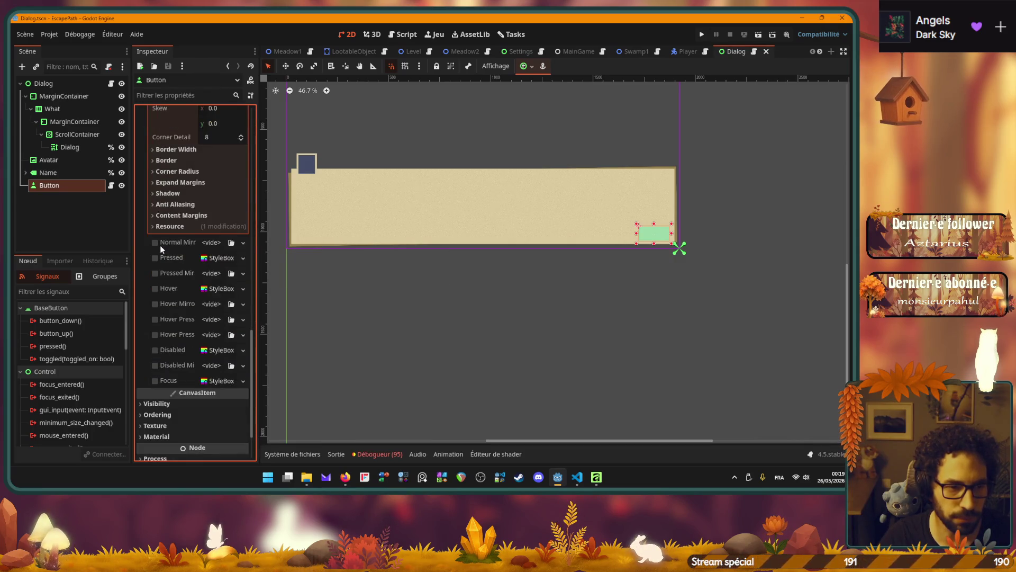
pyautogui.click(160, 368)
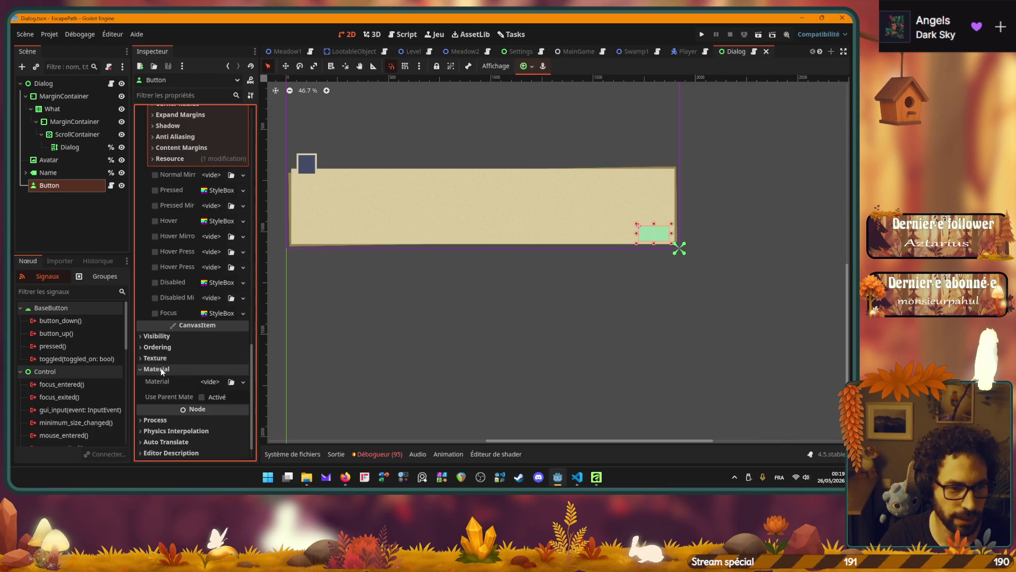
pyautogui.click(160, 368)
pyautogui.scroll(7, 157, 275)
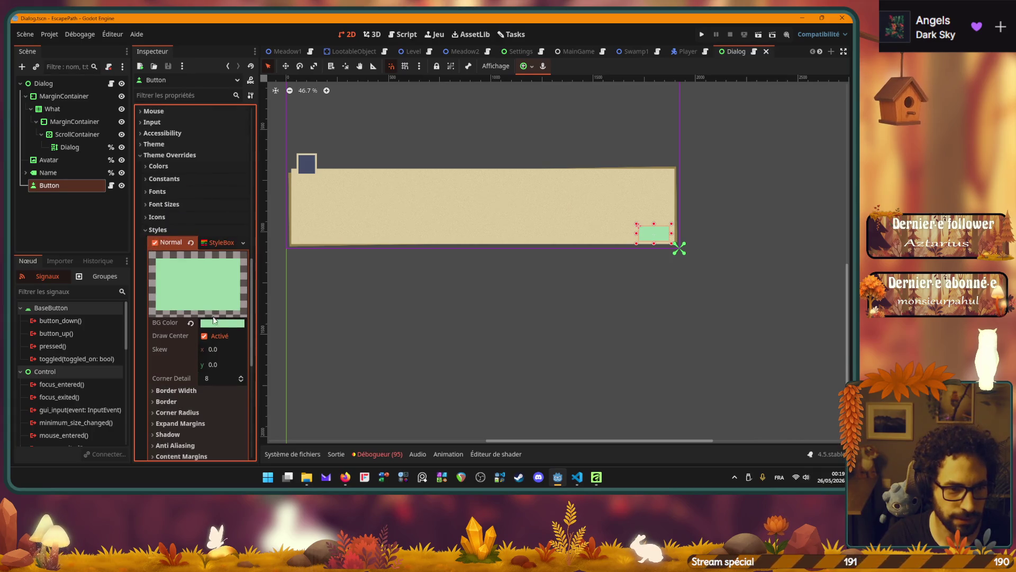
pyautogui.click(222, 324)
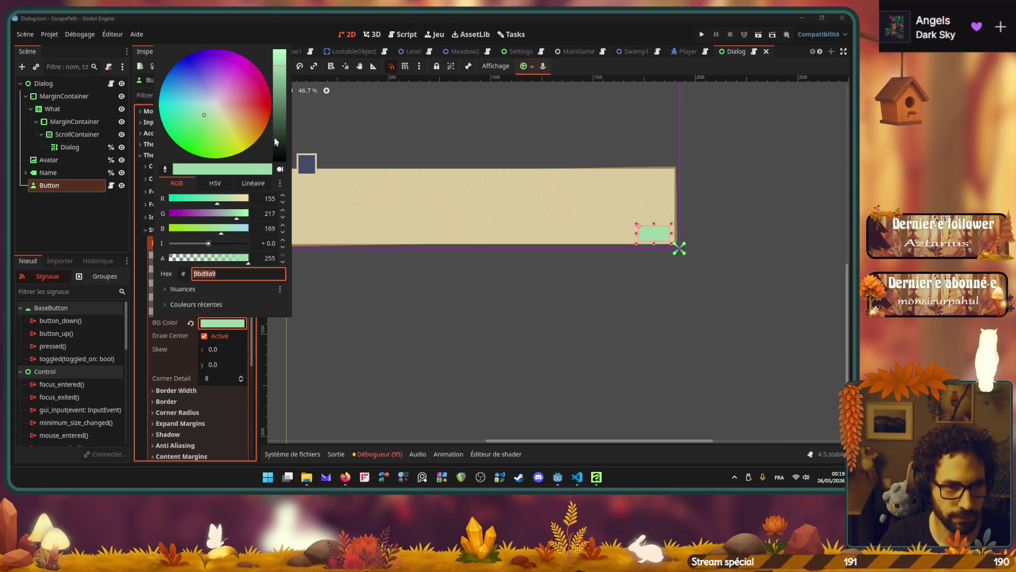
# Darken the Button's background with the value slider, then reselect the Button.
pyautogui.moveTo(273, 103)
pyautogui.mouseDown()
pyautogui.moveTo(279, 85)
pyautogui.moveTo(287, 113)
pyautogui.moveTo(283, 104)
pyautogui.mouseUp()
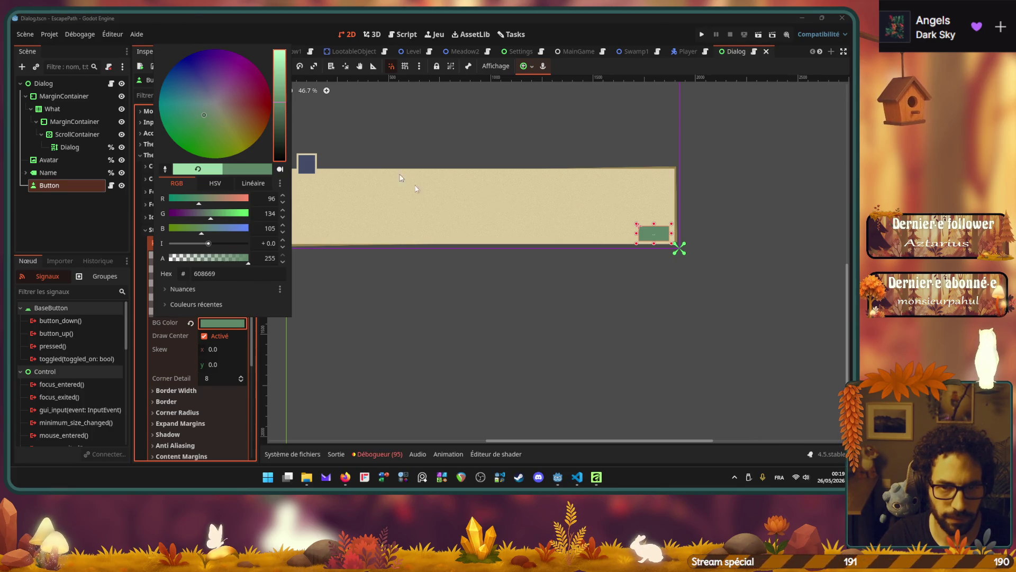
pyautogui.click(561, 290)
pyautogui.scroll(1, 567, 288)
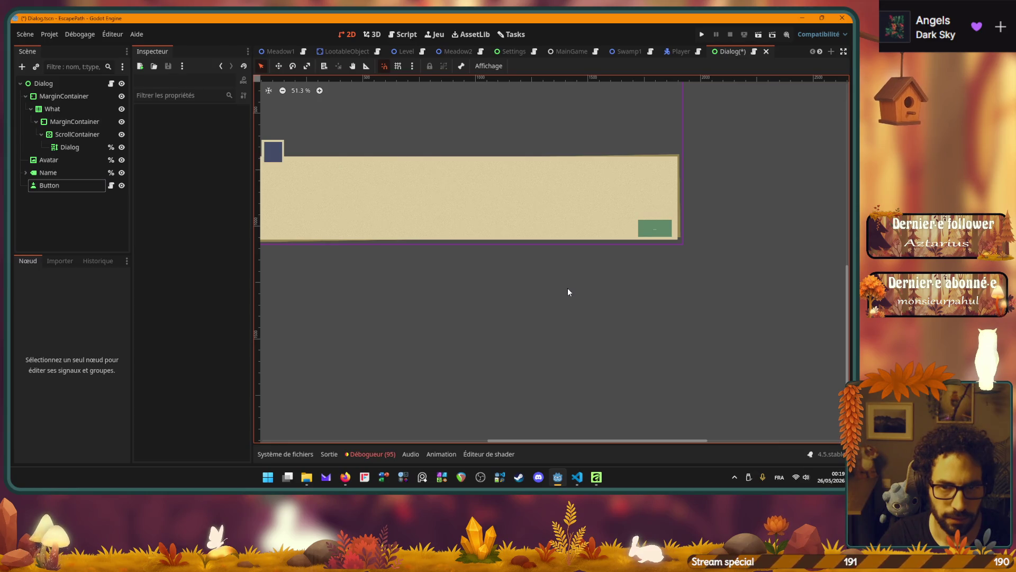
pyautogui.scroll(-2, 567, 288)
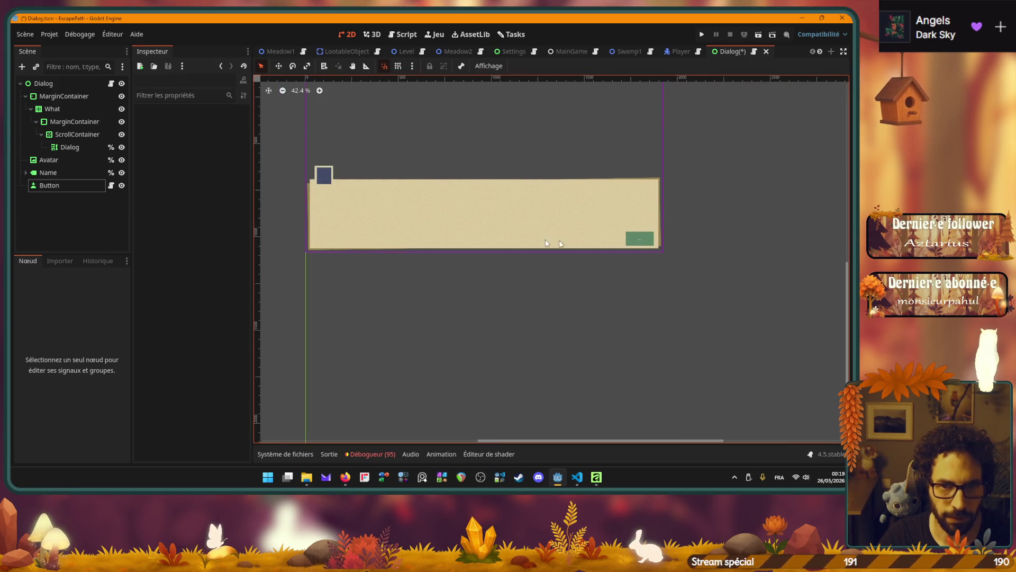
pyautogui.click(53, 185)
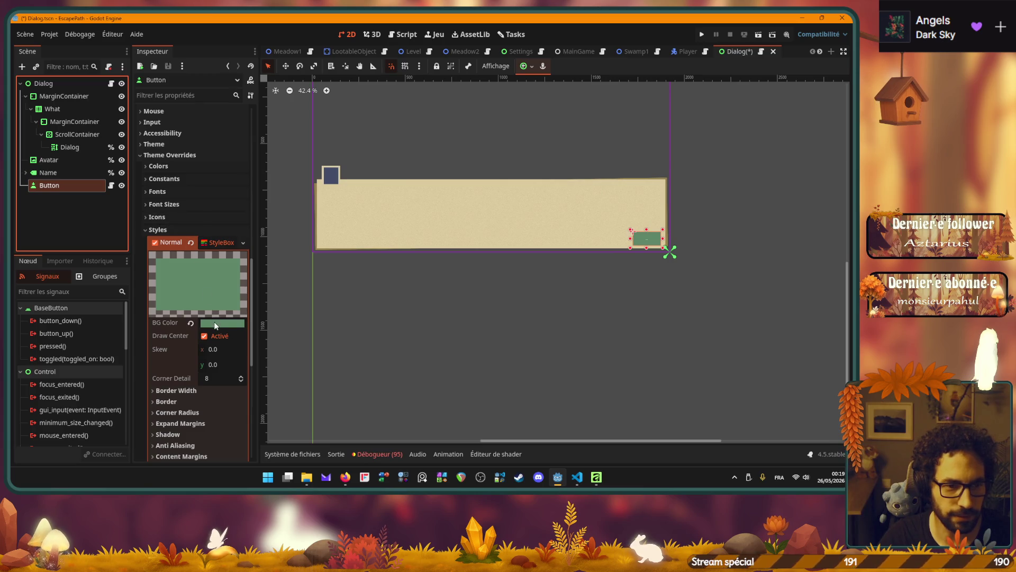
# Raise the background colour's saturation using HSV sliders, then judge the result and reselect the Button.
pyautogui.click(221, 322)
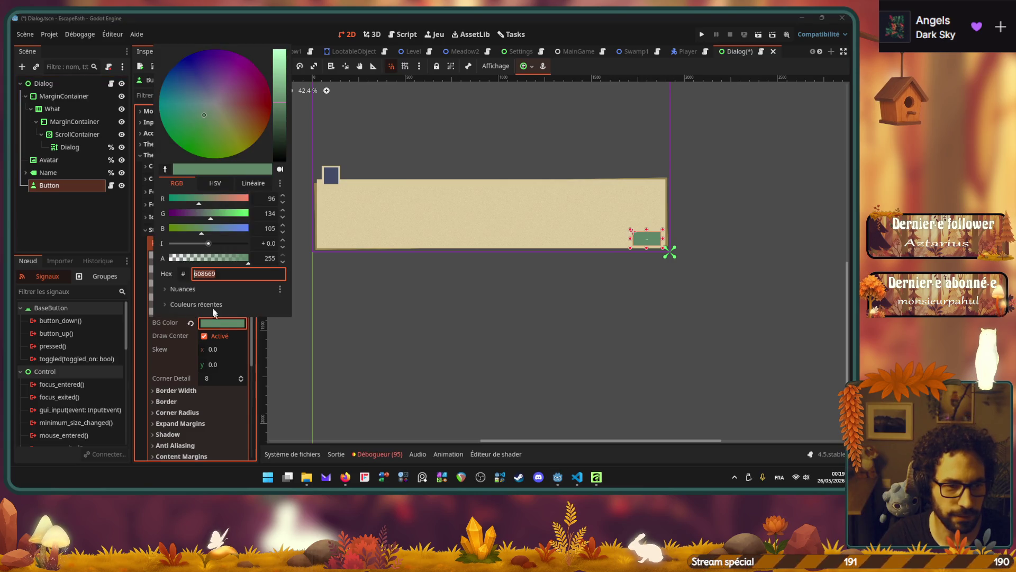
pyautogui.click(213, 183)
pyautogui.moveTo(196, 214)
pyautogui.mouseDown()
pyautogui.moveTo(213, 213)
pyautogui.moveTo(207, 228)
pyautogui.mouseUp()
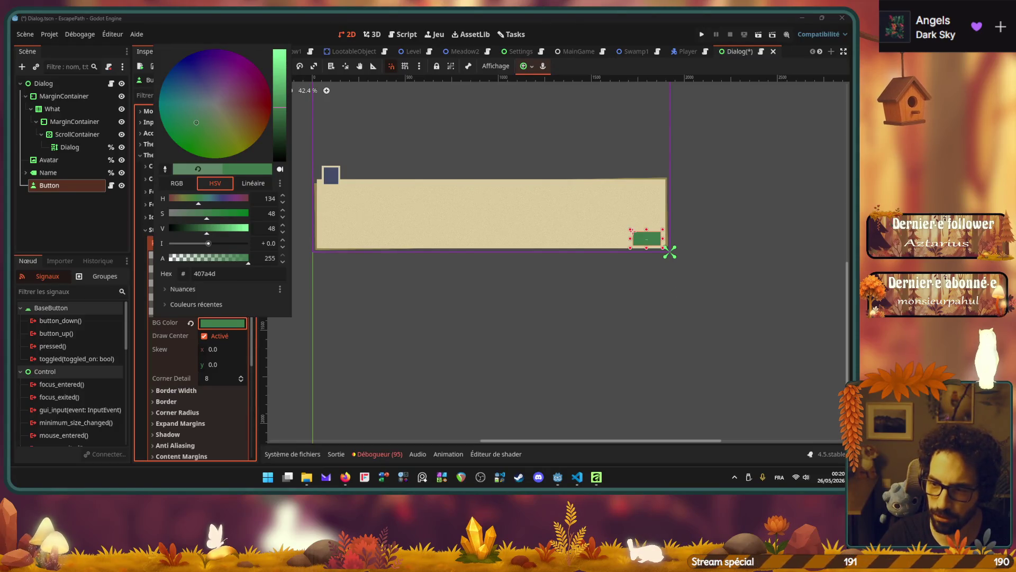
pyautogui.click(633, 232)
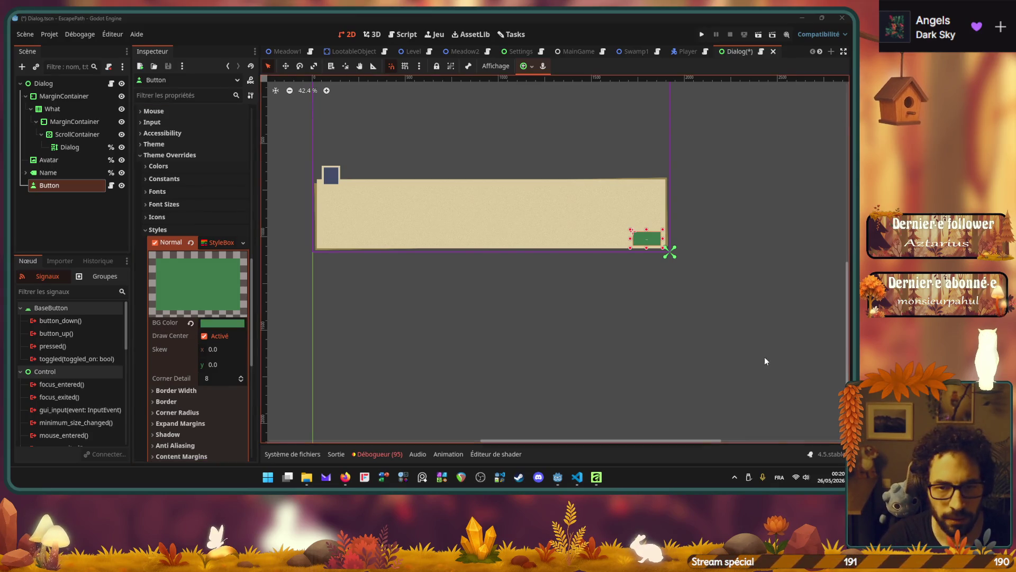
pyautogui.click(634, 303)
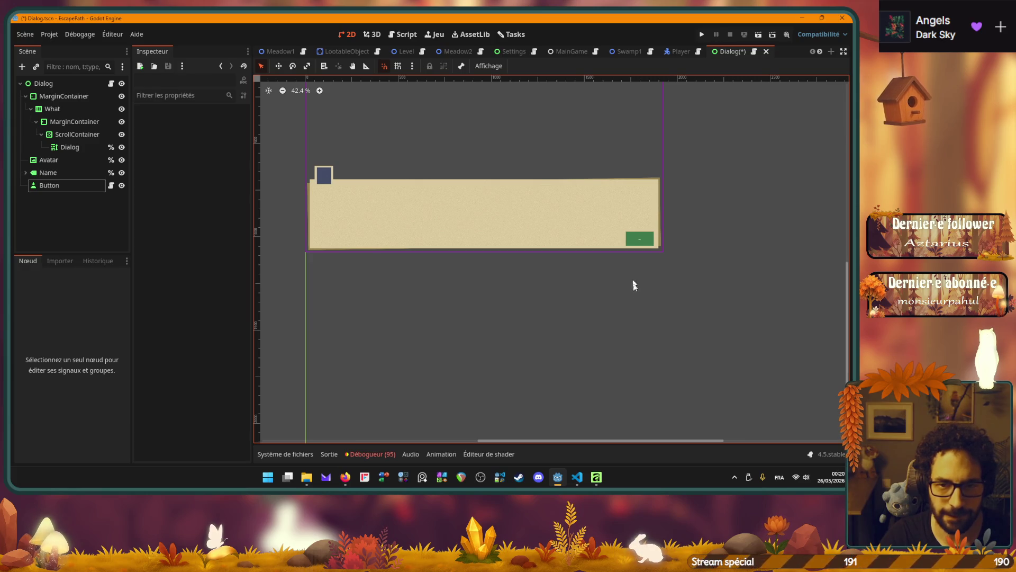
pyautogui.click(52, 185)
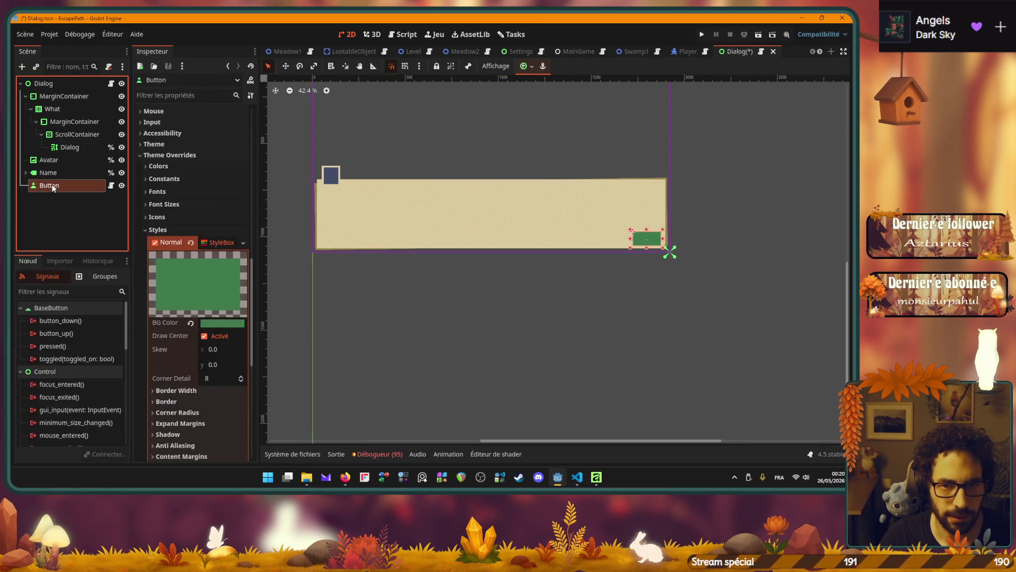
# In Firefox, return to the Figma colour wheel and select the green's hex code.
pyautogui.click(338, 478)
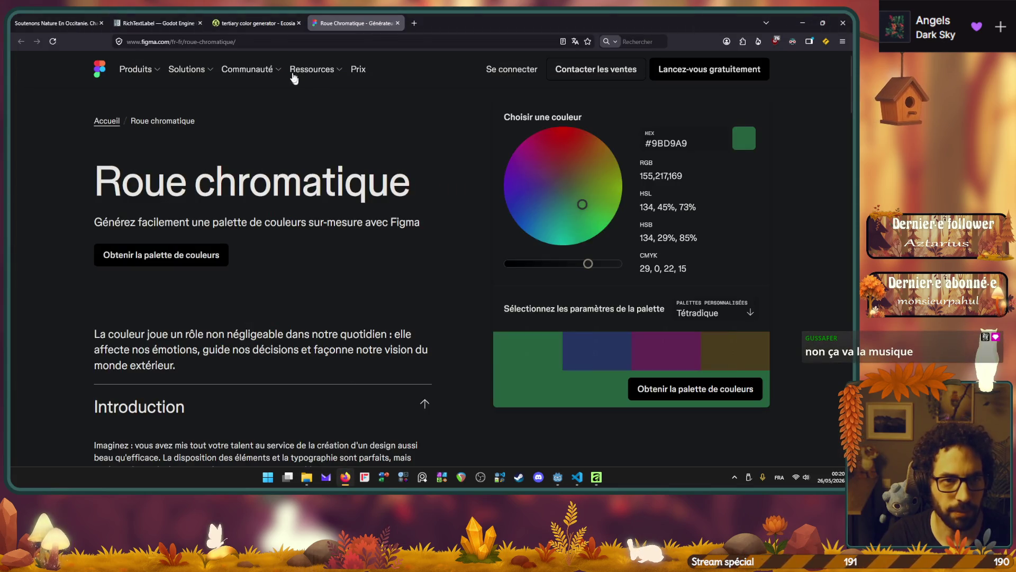
pyautogui.click(254, 23)
pyautogui.click(351, 19)
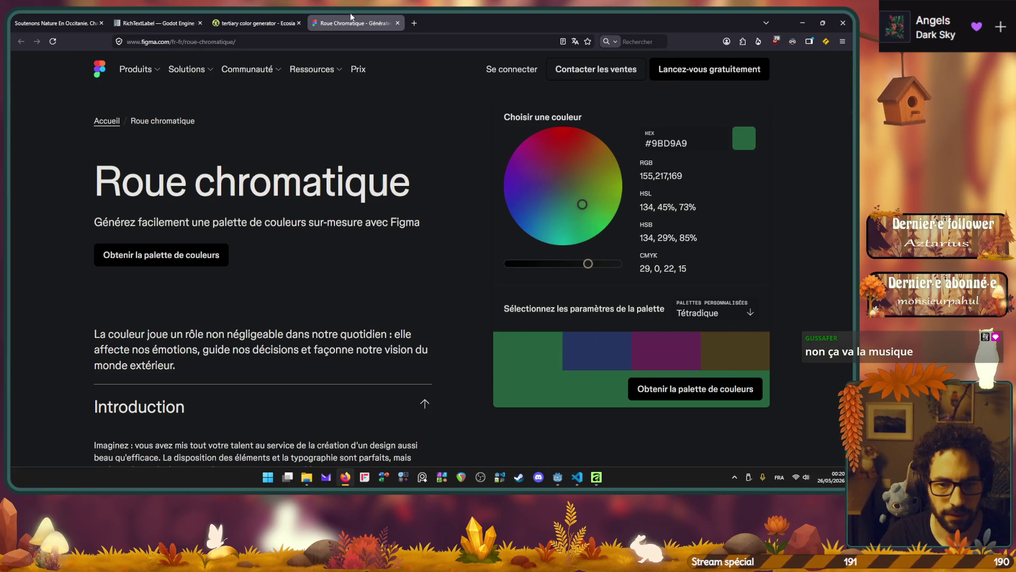
pyautogui.click(693, 144)
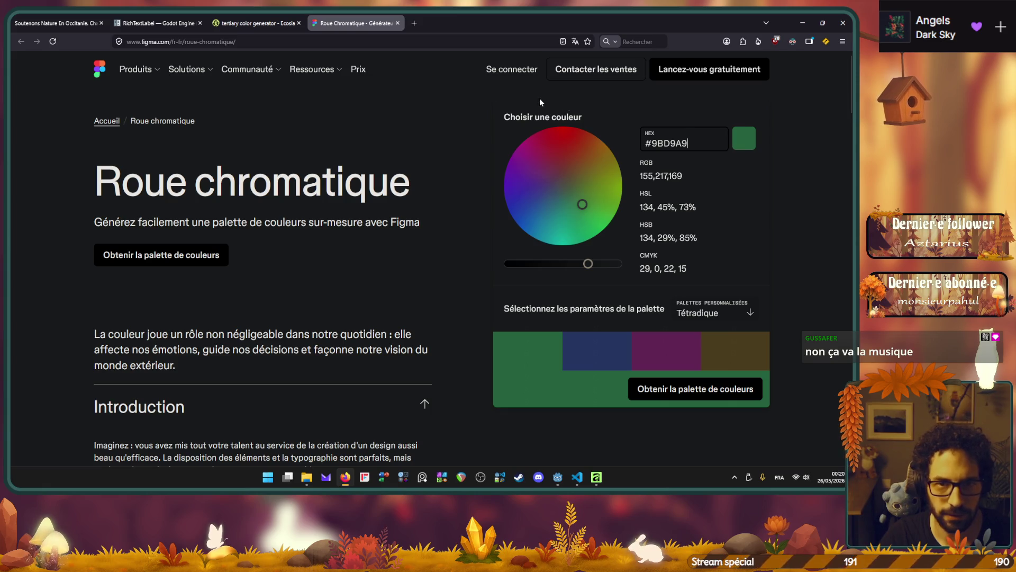
# Reopen the closed Game UI Database Dialogue & Speech tab and enlarge the Bridge Constructor screenshot.
pyautogui.click(258, 22)
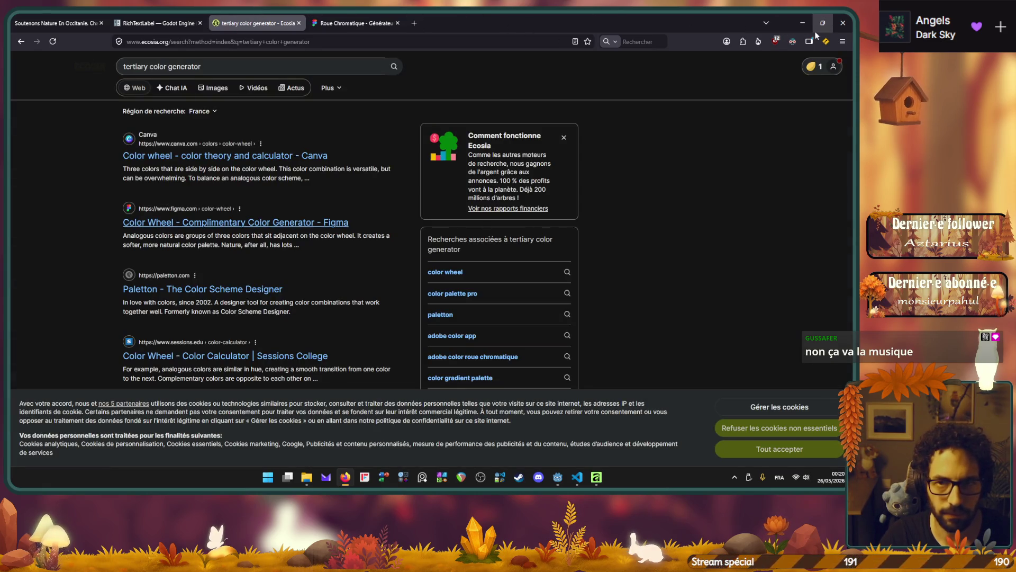
pyautogui.click(847, 46)
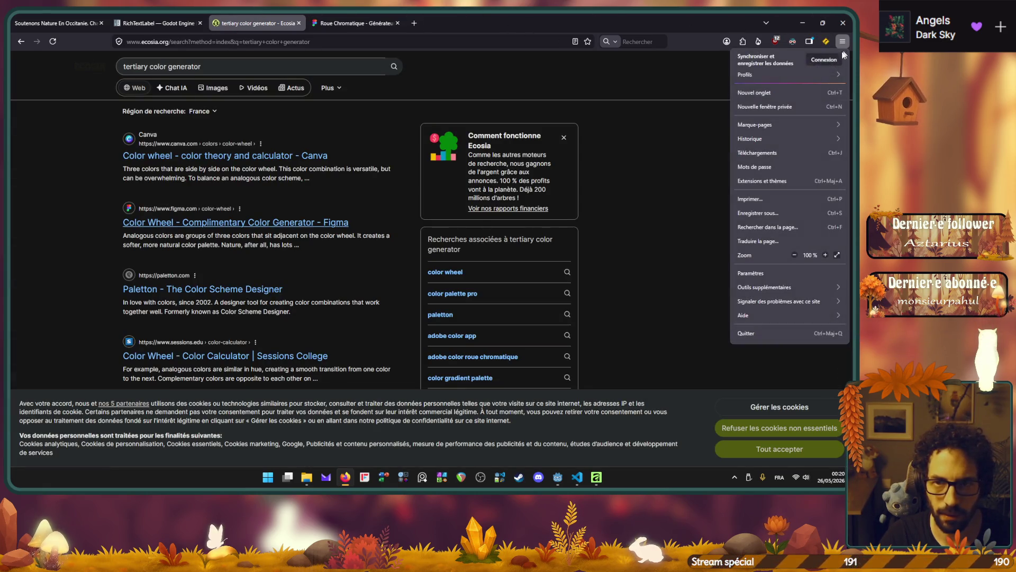
pyautogui.click(762, 137)
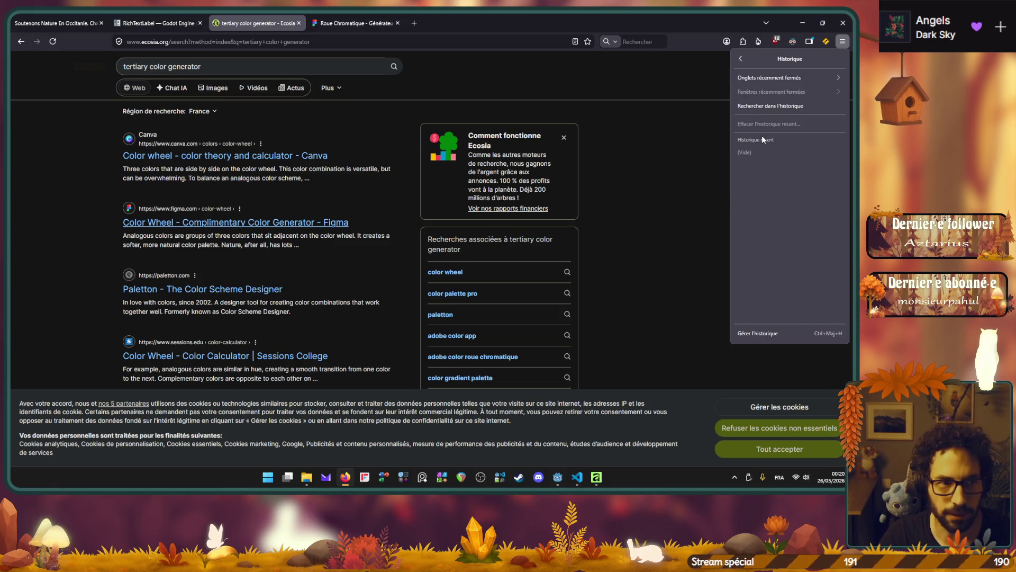
pyautogui.click(766, 85)
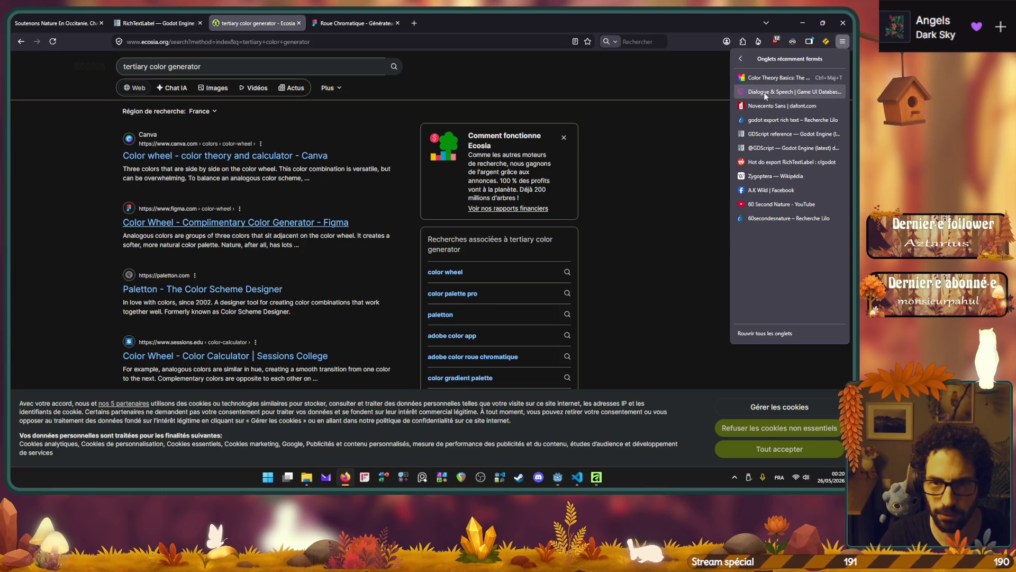
pyautogui.click(764, 93)
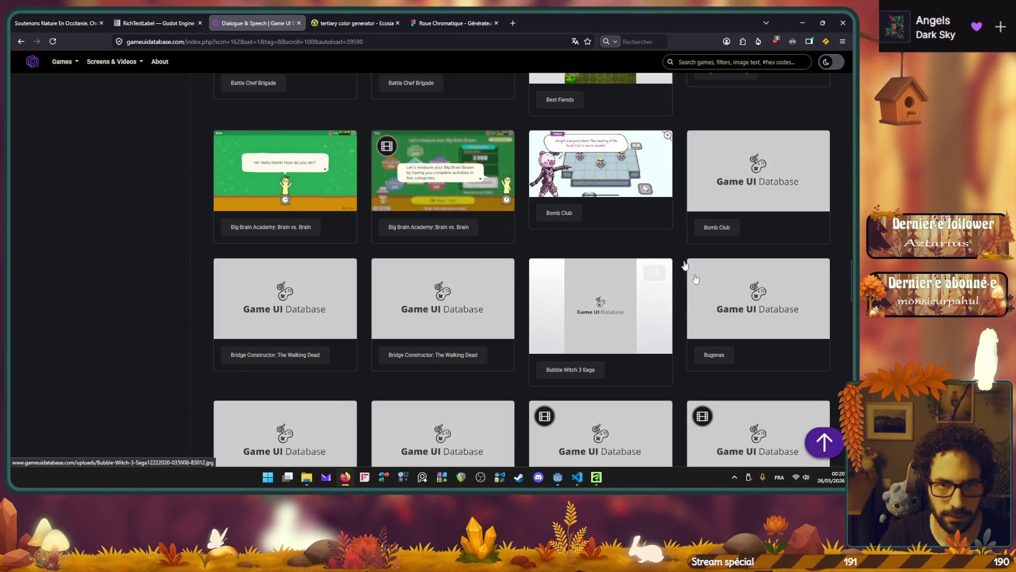
pyautogui.scroll(-2, 510, 360)
pyautogui.scroll(1, 509, 360)
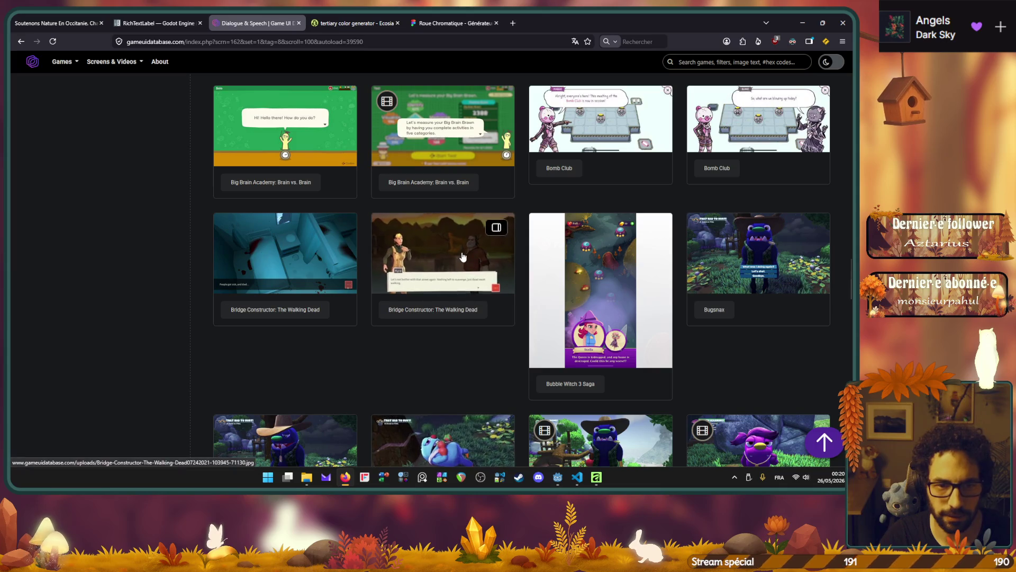
pyautogui.click(461, 252)
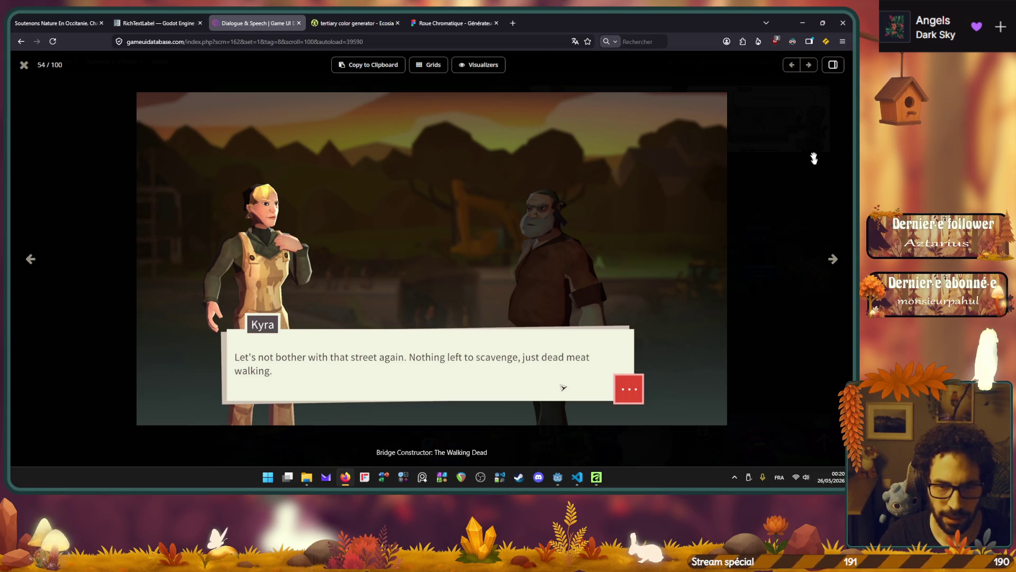
# Copy the tetradic palette colour #D99BCB from the Figma wheel and return to Godot.
pyautogui.click(805, 27)
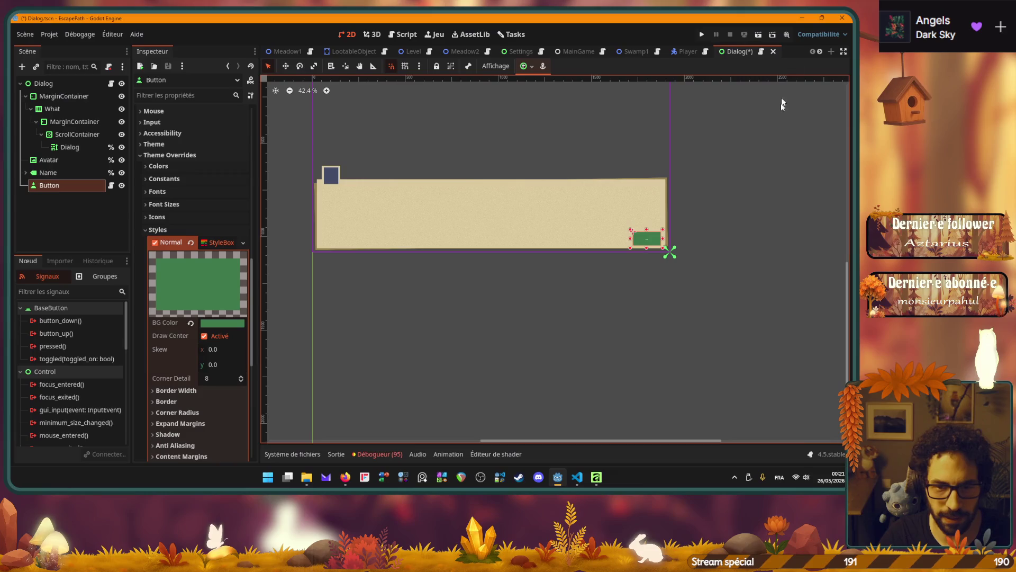
pyautogui.click(643, 243)
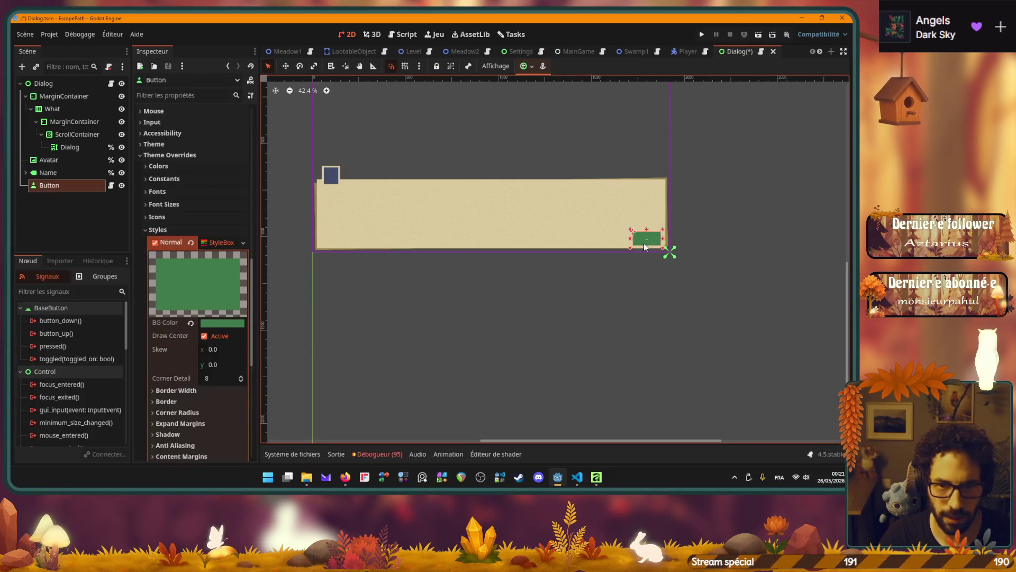
pyautogui.click(345, 477)
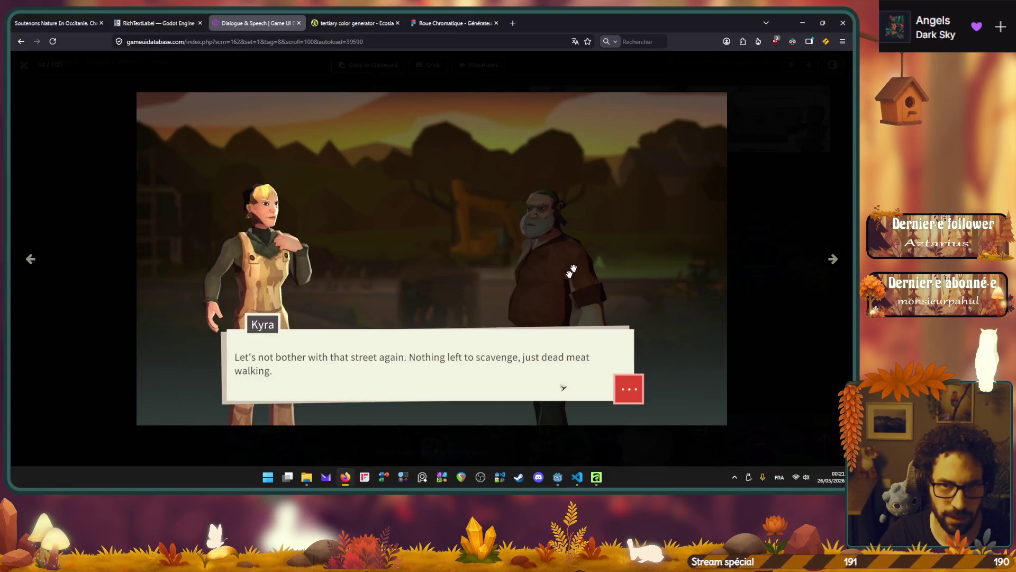
pyautogui.click(453, 22)
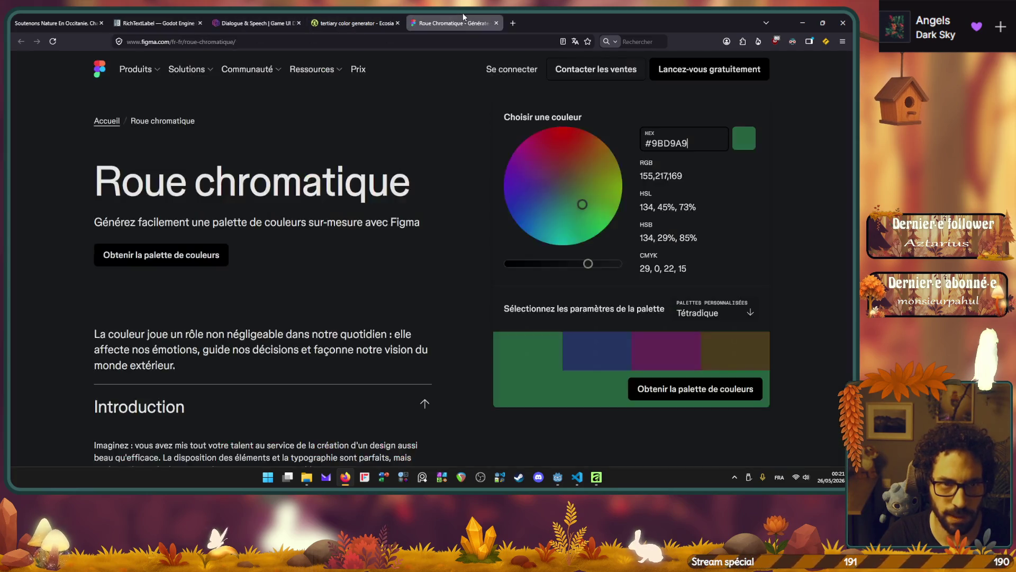
pyautogui.click(671, 363)
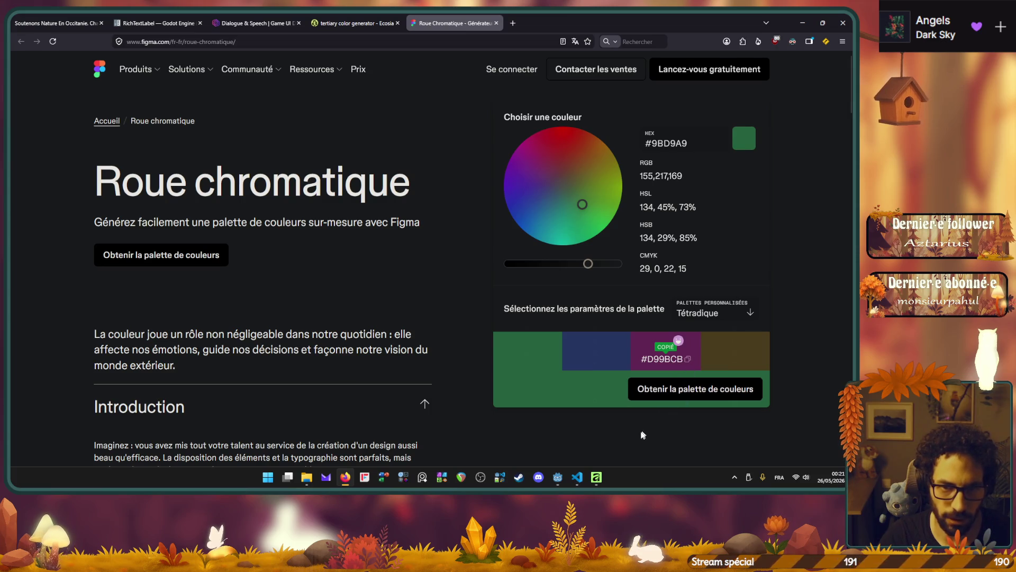
pyautogui.click(558, 477)
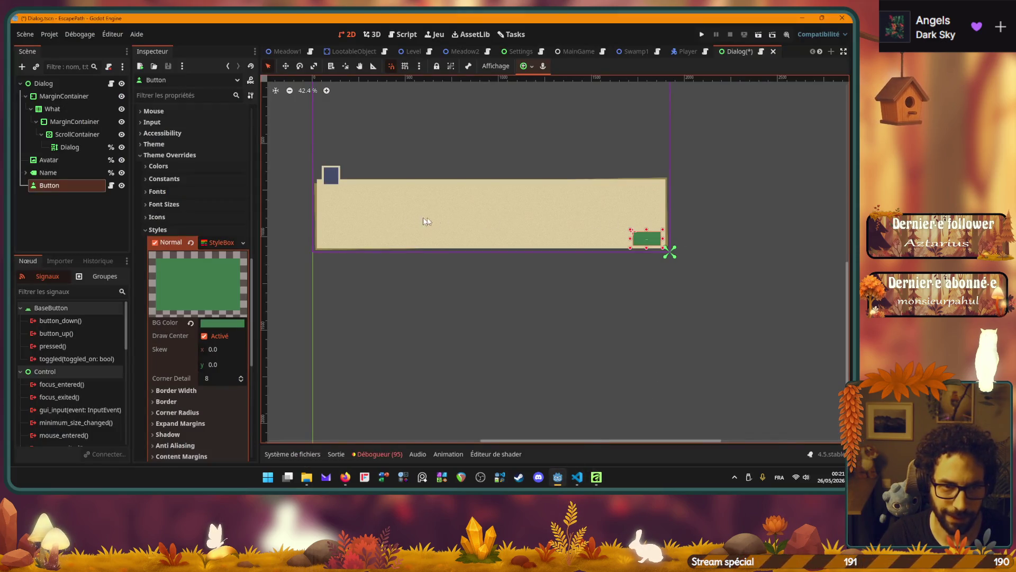
# Paste #D99BCB into the Normal StyleBox's Border colour so the button border turns pink.
pyautogui.scroll(-4, 185, 328)
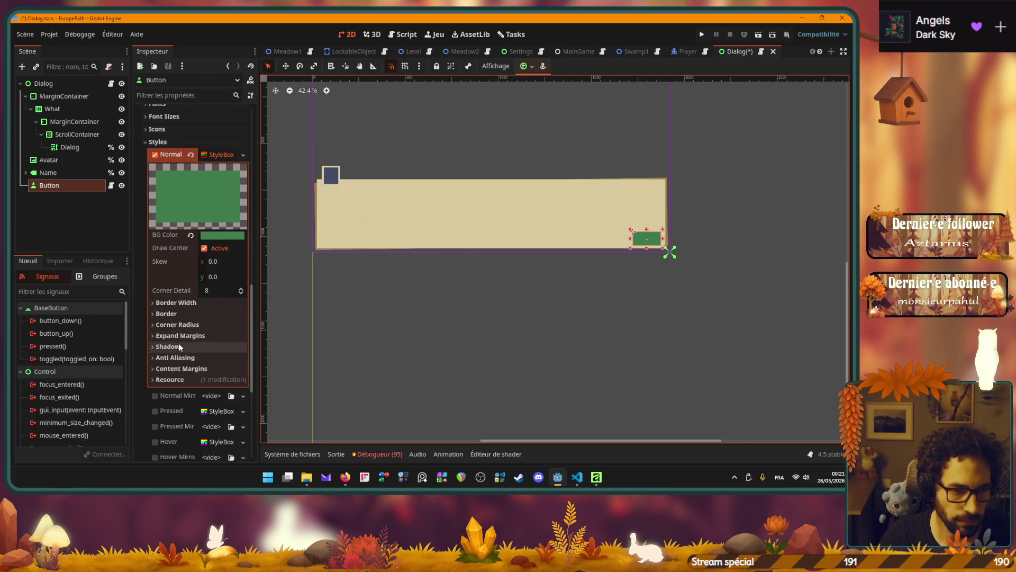
pyautogui.scroll(-10, 180, 345)
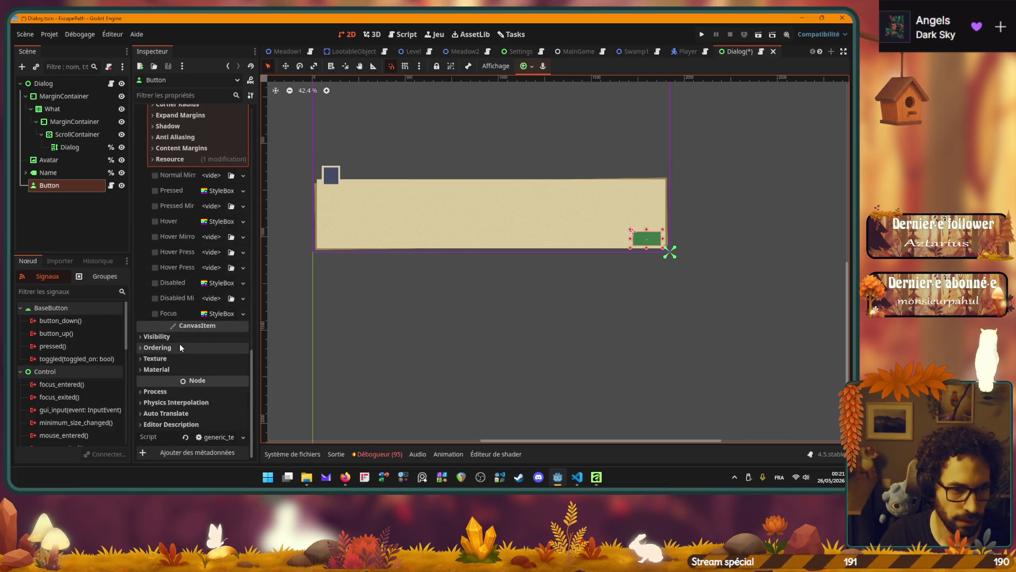
pyautogui.scroll(8, 180, 345)
pyautogui.click(152, 268)
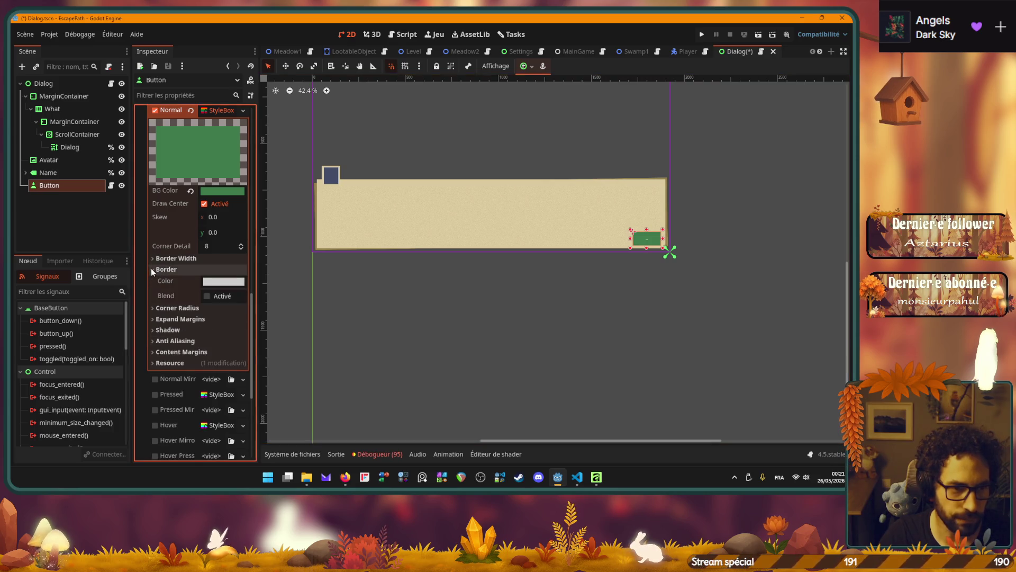
pyautogui.click(210, 281)
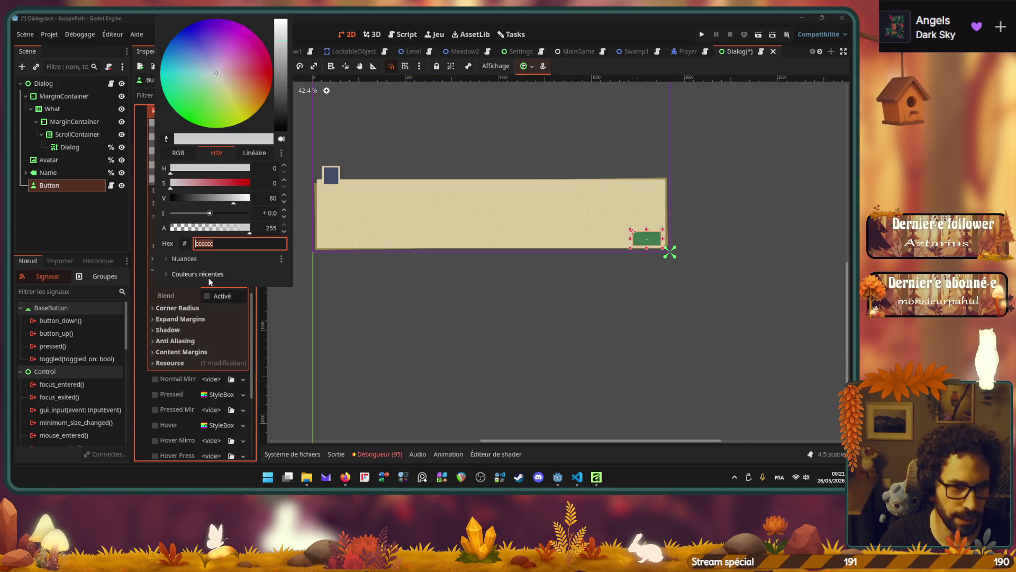
pyautogui.click(223, 243)
pyautogui.write('#D99BCB')
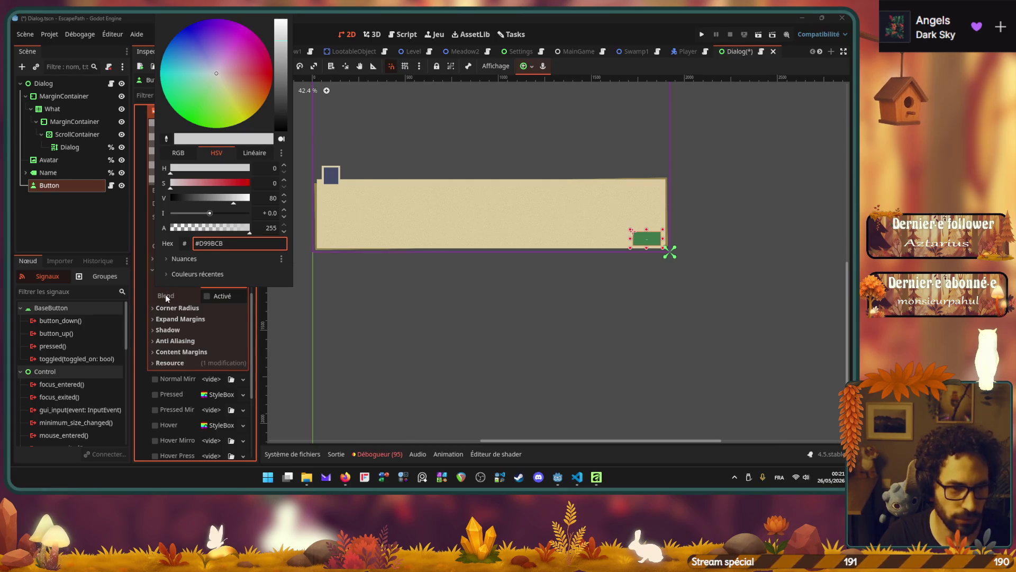
pyautogui.click(166, 295)
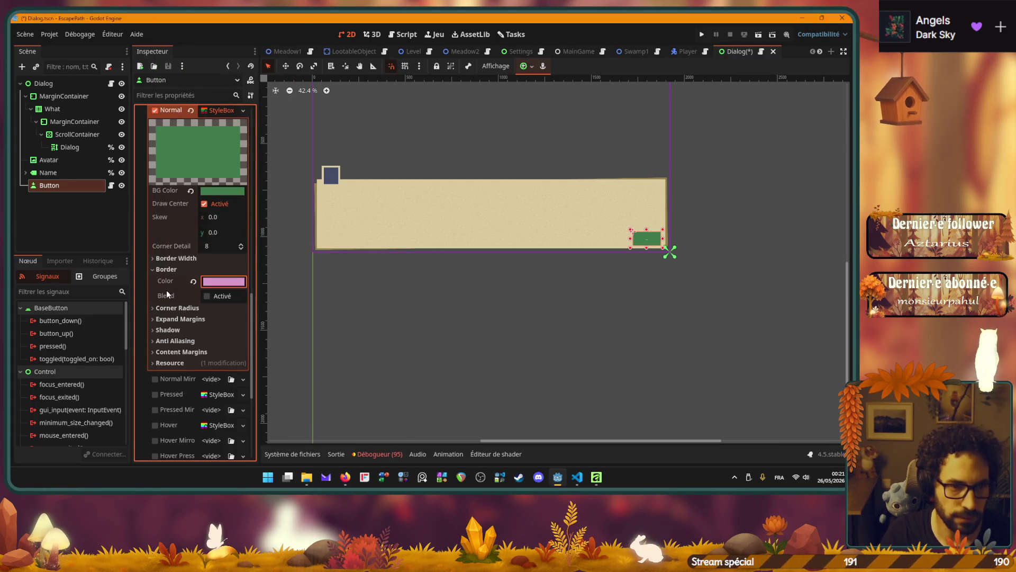
pyautogui.click(211, 281)
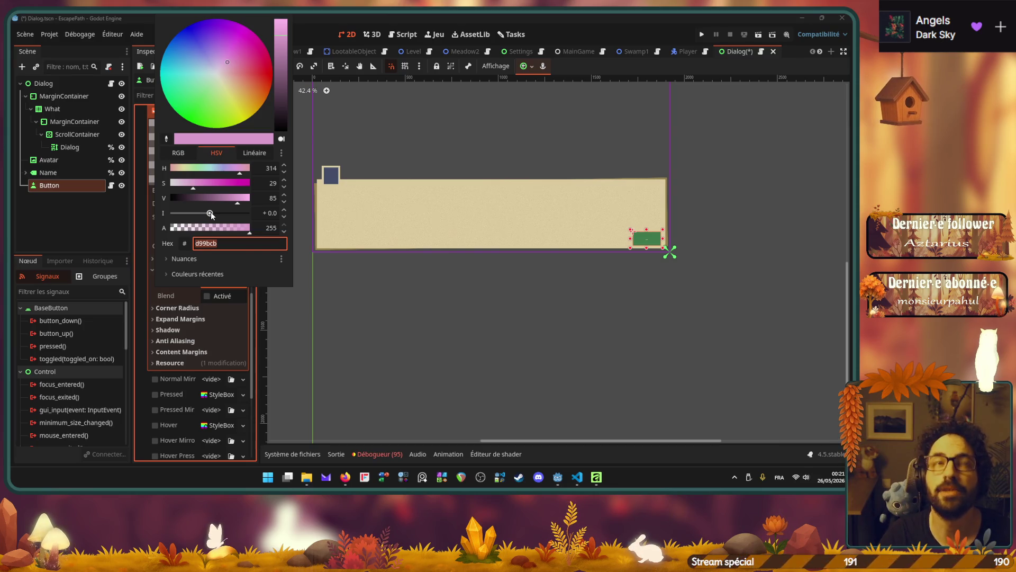
pyautogui.click(65, 246)
pyautogui.click(438, 292)
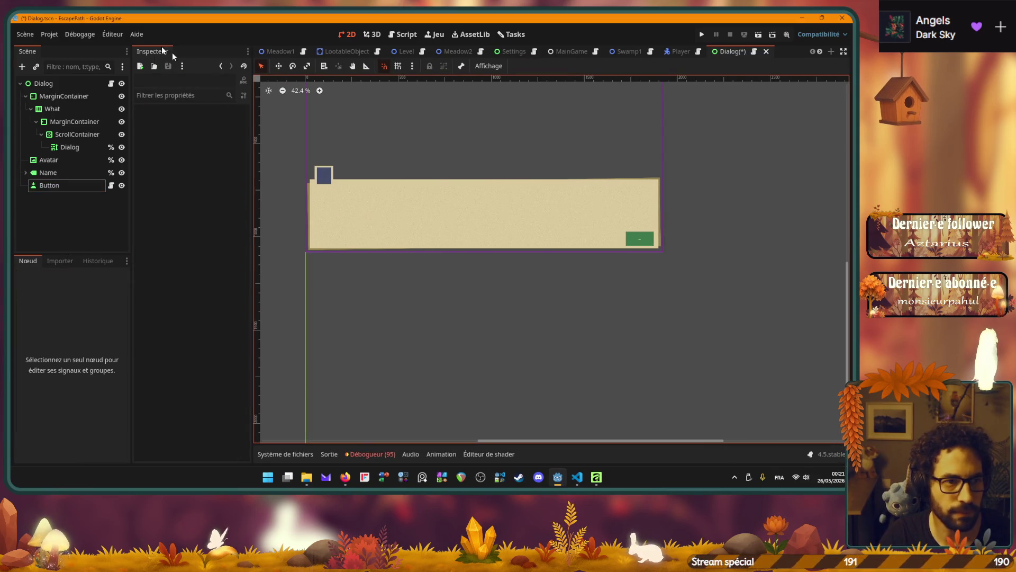
# Open Project Settings and filter the settings by 'hdr'.
pyautogui.click(50, 34)
pyautogui.click(62, 43)
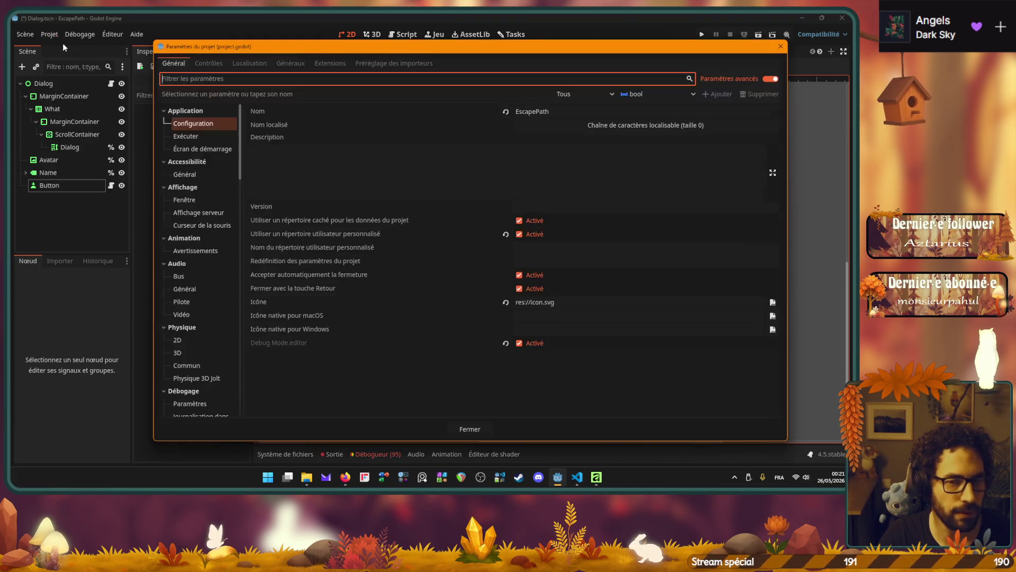
pyautogui.moveTo(290, 46)
pyautogui.mouseDown()
pyautogui.moveTo(384, 299)
pyautogui.moveTo(377, 315)
pyautogui.mouseUp()
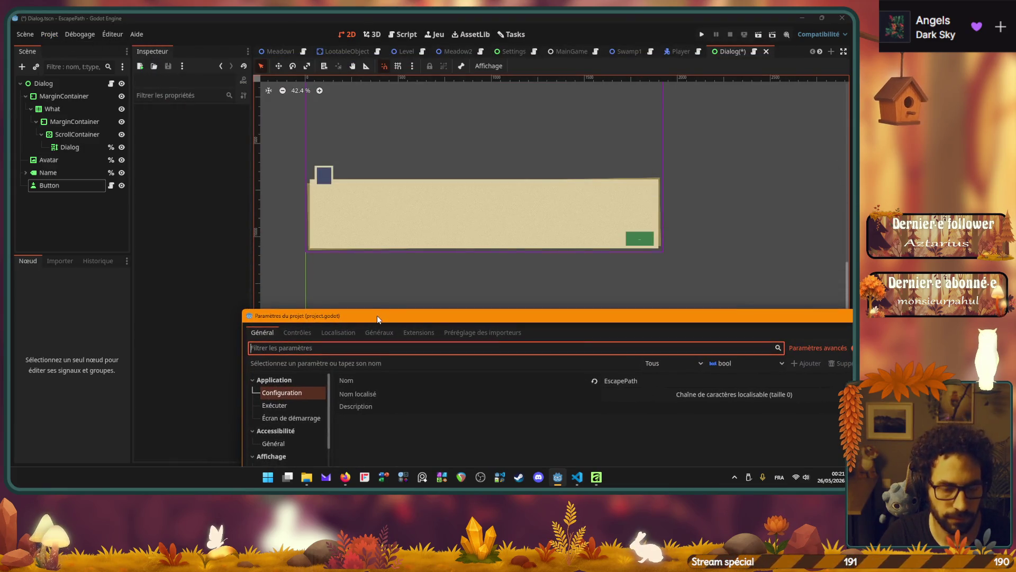
pyautogui.write('hdr')
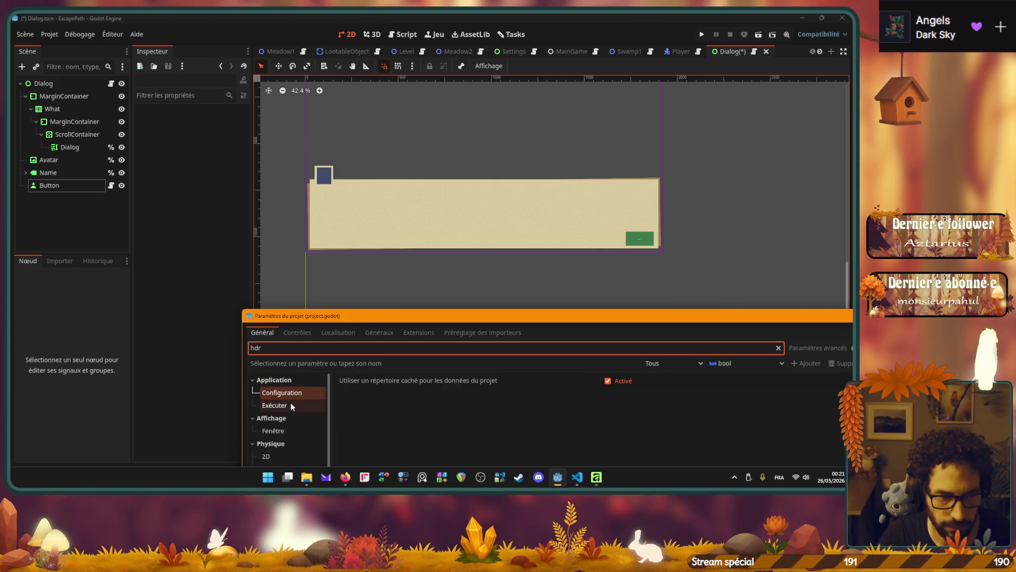
# Browse the hdr-matching categories: window display, 2D physics, internationalisation, rendering hardware, renderer, textures, viewport.
pyautogui.click(282, 430)
pyautogui.scroll(-2, 281, 427)
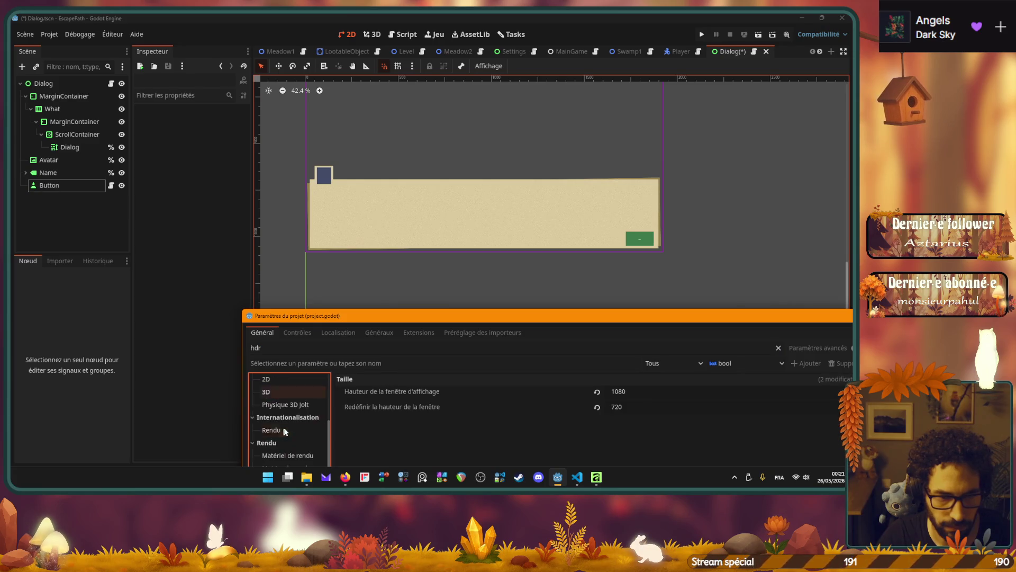
pyautogui.click(278, 418)
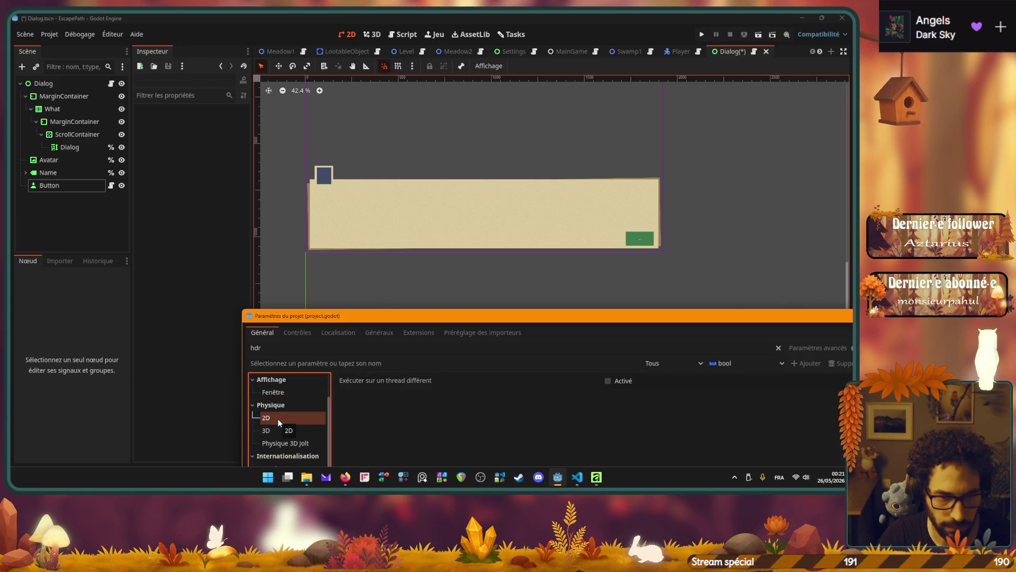
pyautogui.scroll(-2, 278, 418)
pyautogui.click(284, 429)
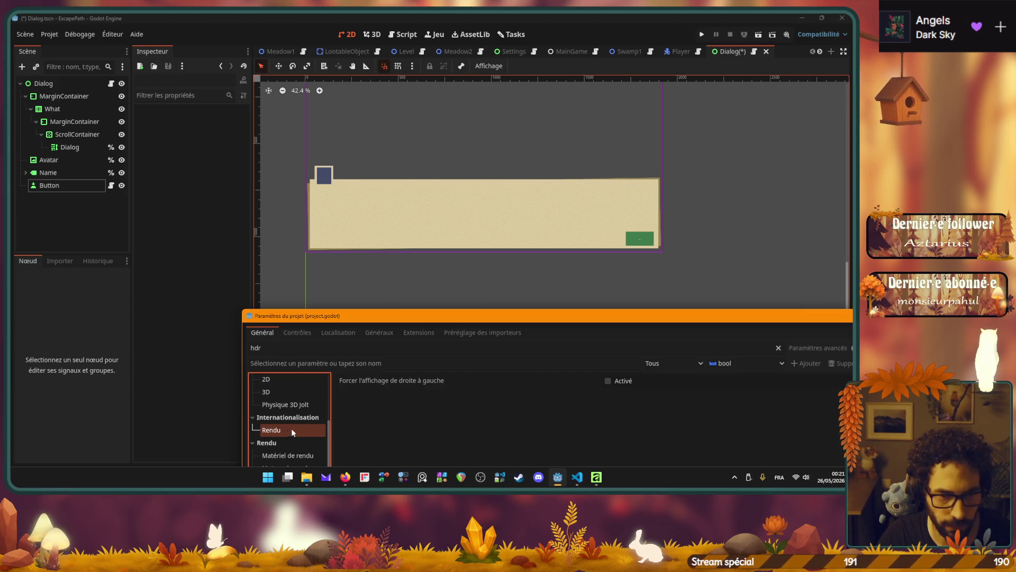
pyautogui.scroll(-2, 294, 422)
pyautogui.click(291, 417)
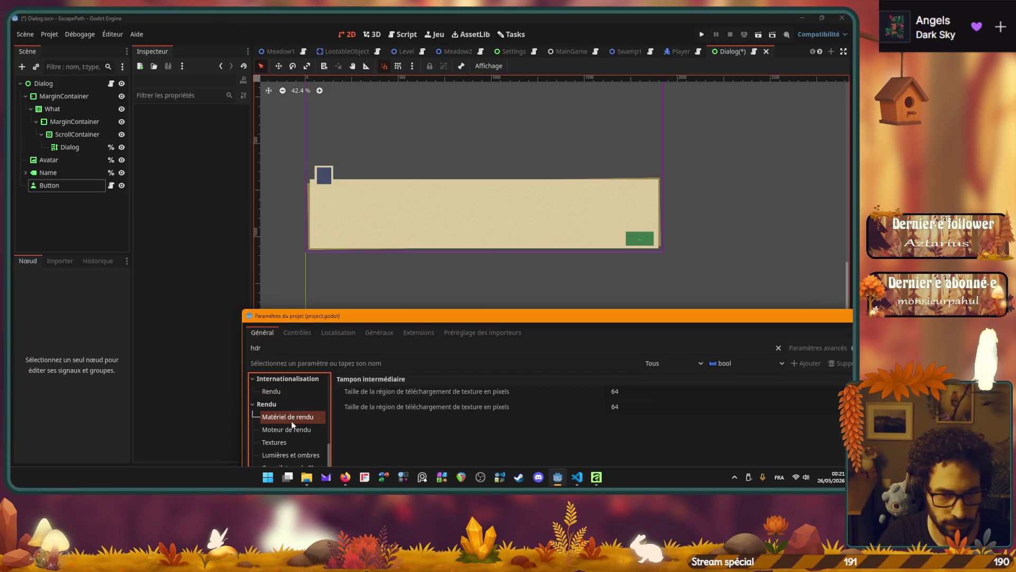
pyautogui.click(294, 431)
pyautogui.scroll(-2, 291, 426)
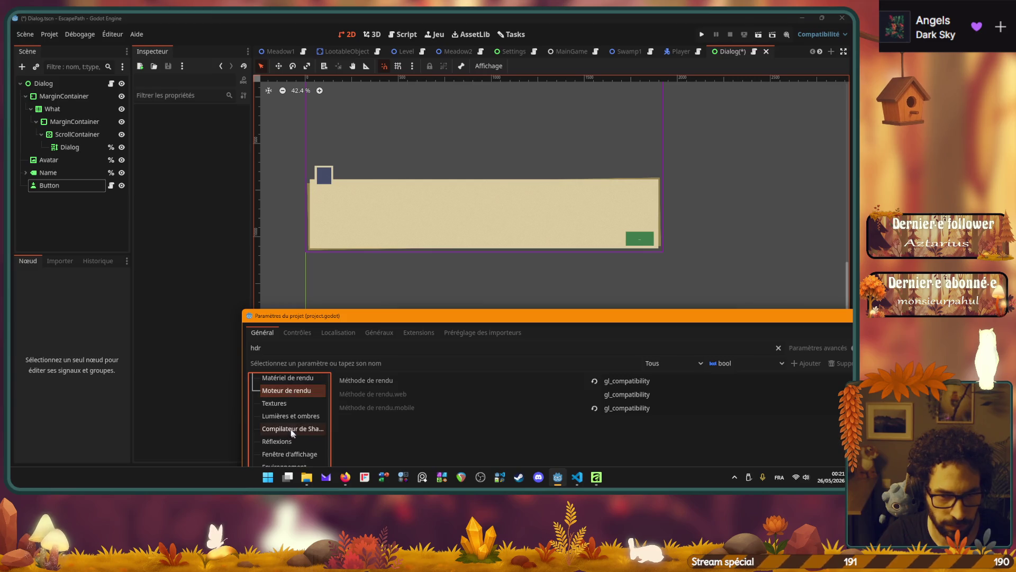
pyautogui.click(281, 405)
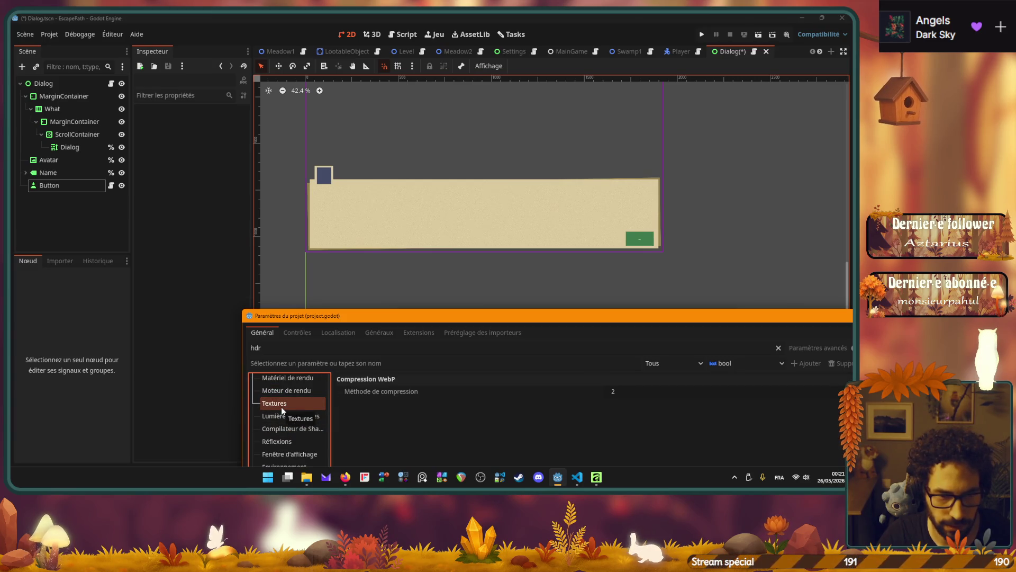
pyautogui.scroll(-2, 281, 407)
pyautogui.click(290, 415)
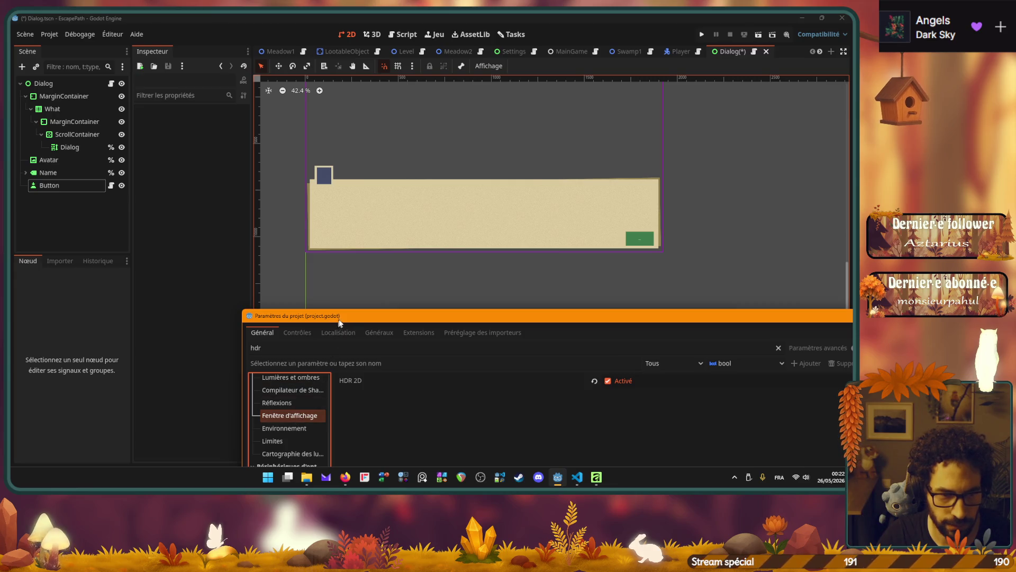
# Move the settings window fully into view and check the Environnement and Limites categories.
pyautogui.moveTo(326, 315); pyautogui.dragTo(598, 232)
pyautogui.click(564, 345)
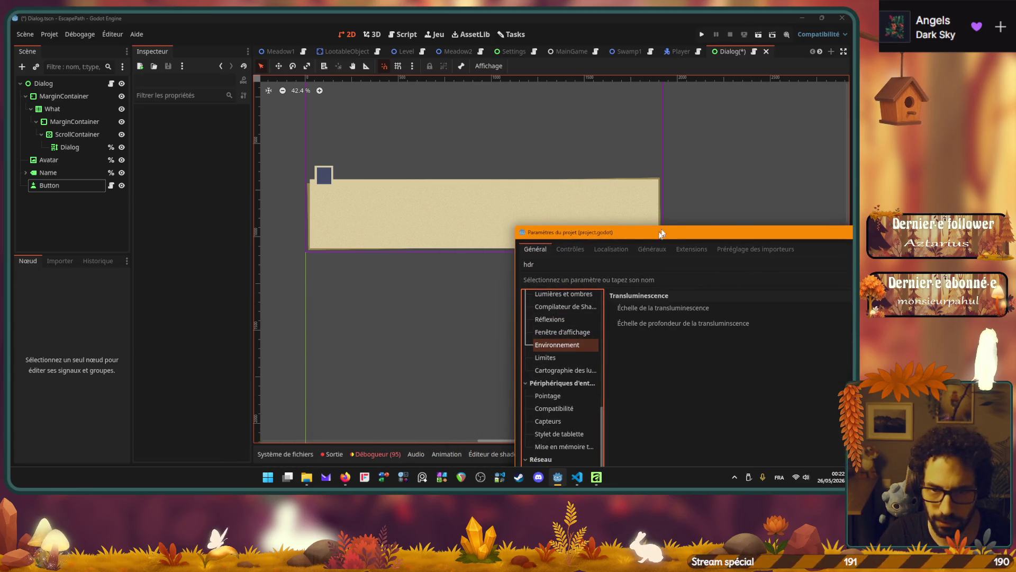
pyautogui.moveTo(669, 232)
pyautogui.mouseDown()
pyautogui.moveTo(278, 227)
pyautogui.moveTo(203, 73)
pyautogui.mouseUp()
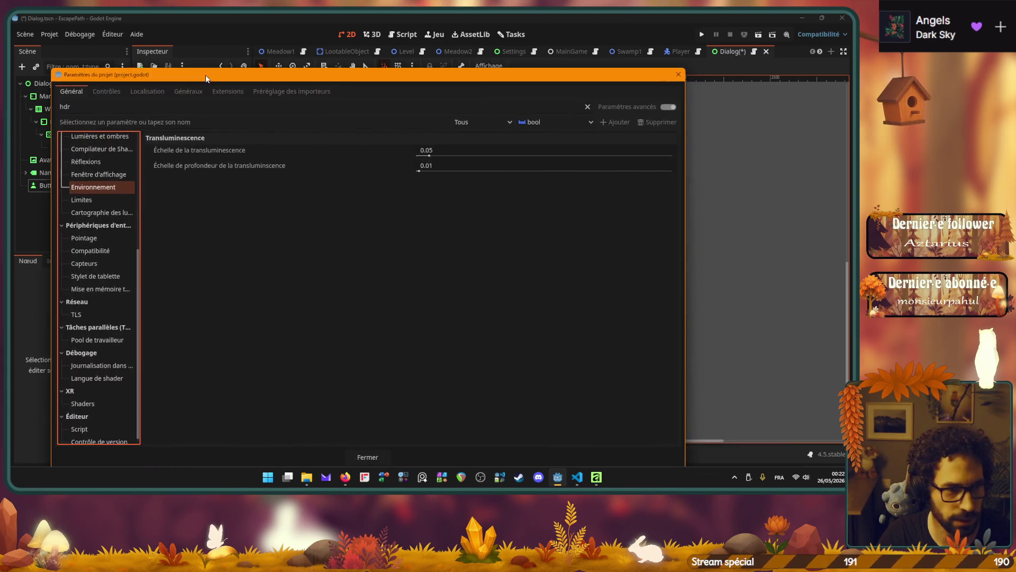
pyautogui.click(90, 199)
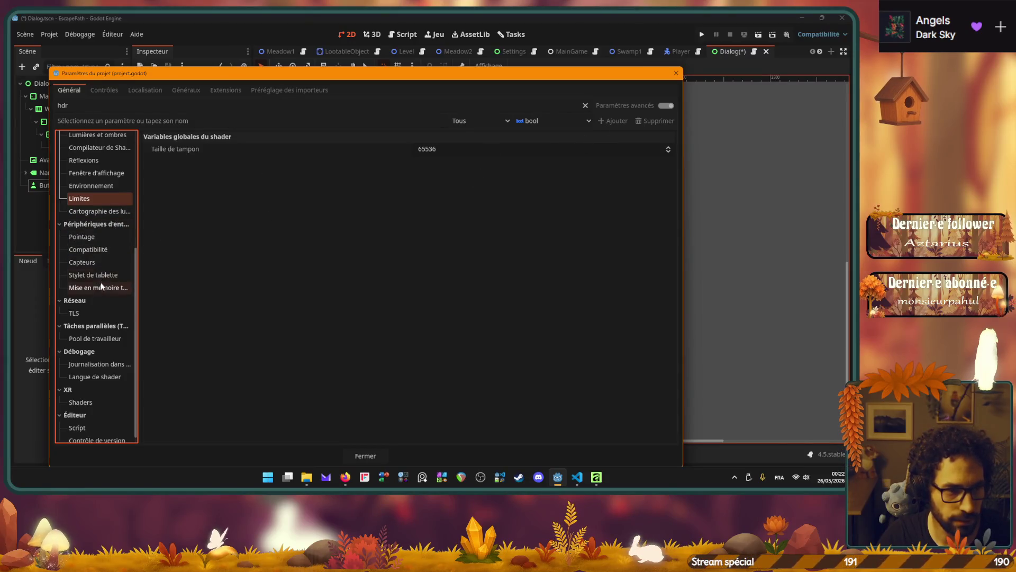
pyautogui.scroll(-1, 100, 289)
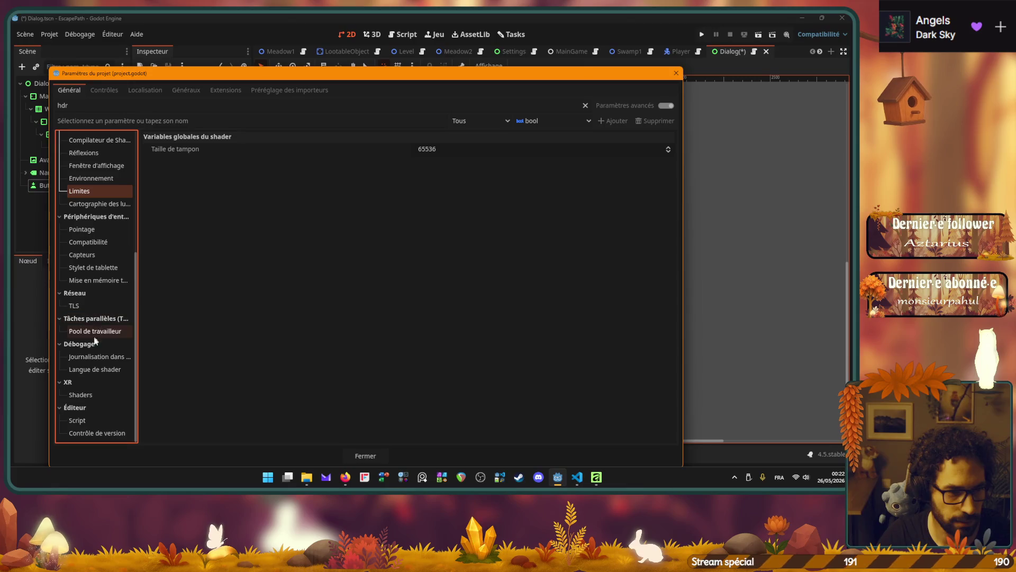
pyautogui.scroll(3, 100, 342)
pyautogui.scroll(10, 100, 341)
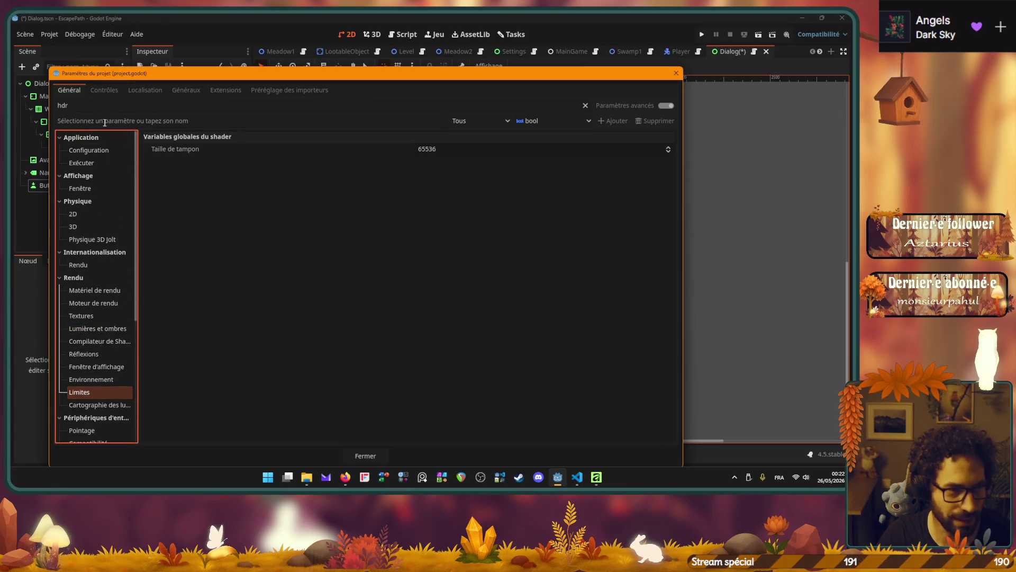
pyautogui.click(97, 105)
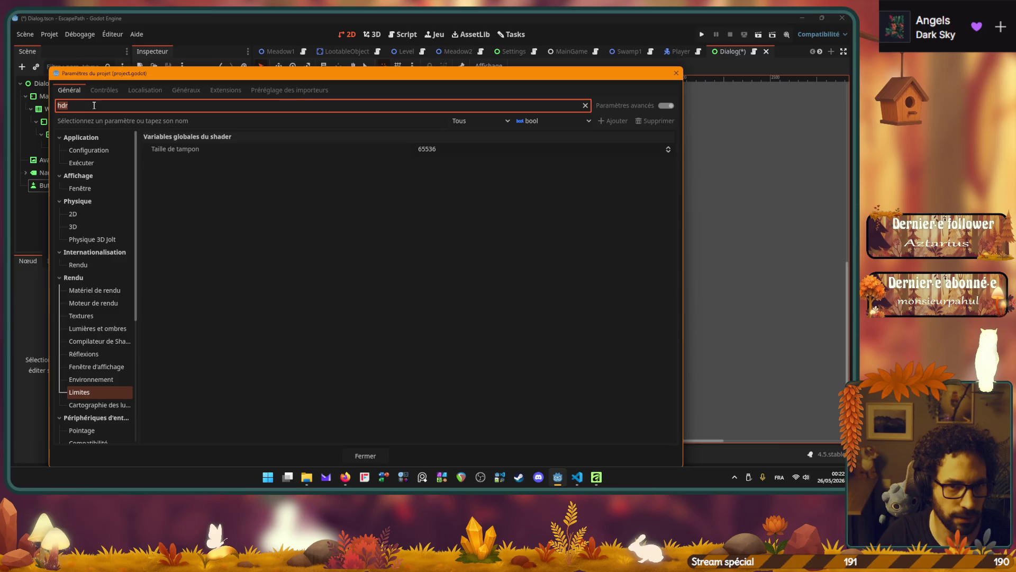
# Clear the hdr filter and browse the application, run, boot splash, window and physics categories.
pyautogui.press('BackSpace')
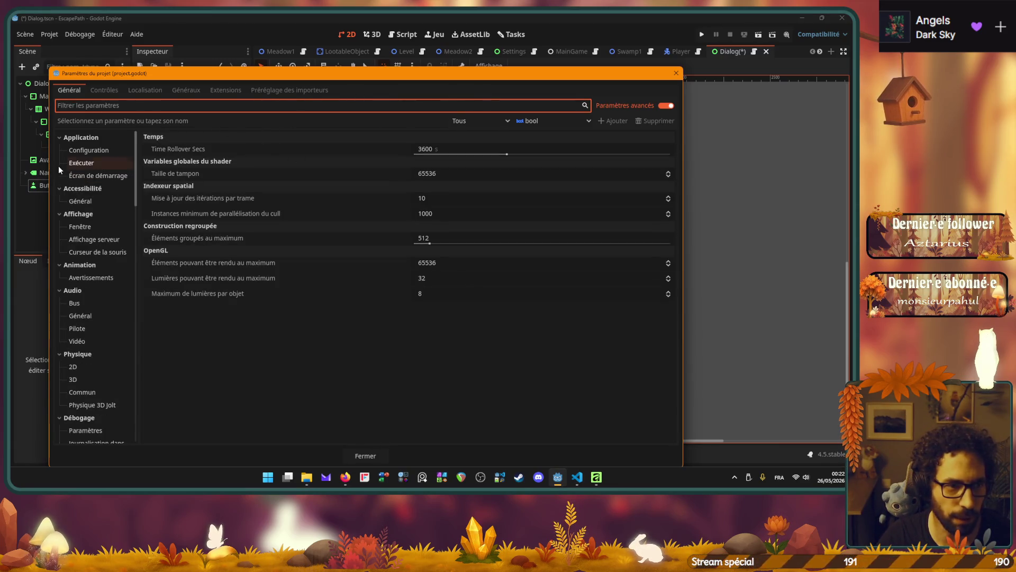
pyautogui.click(74, 151)
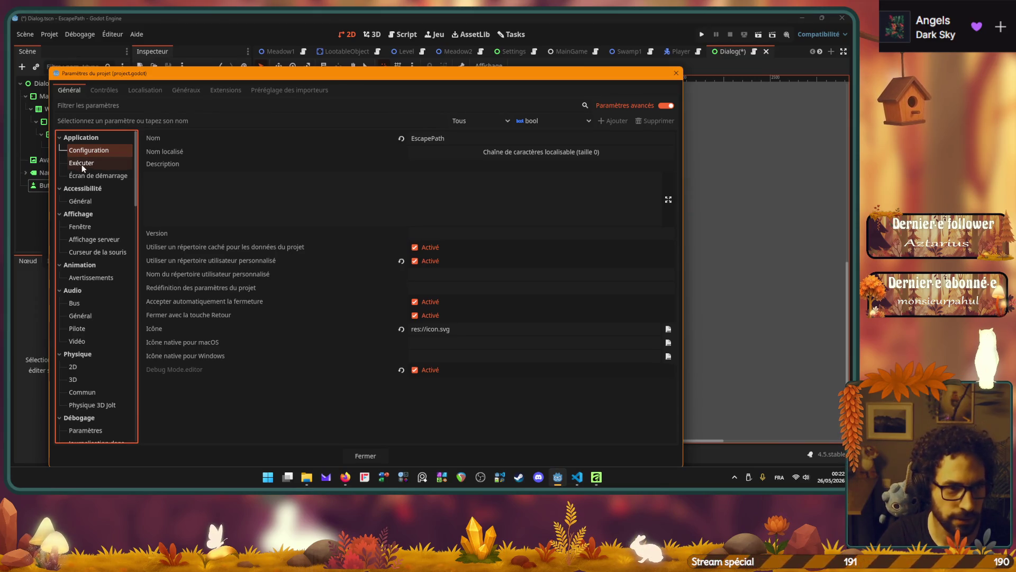
pyautogui.click(84, 165)
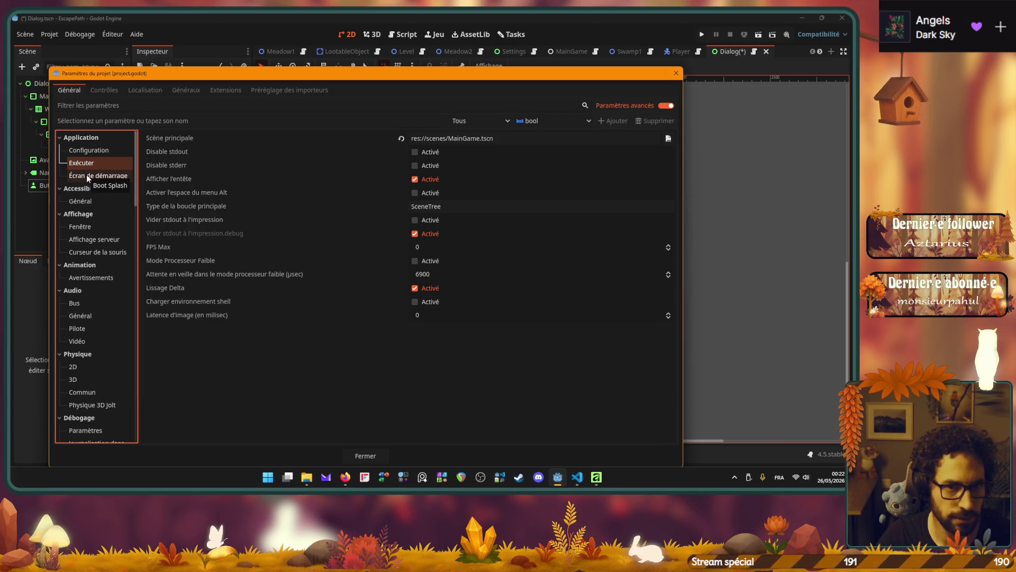
pyautogui.click(87, 176)
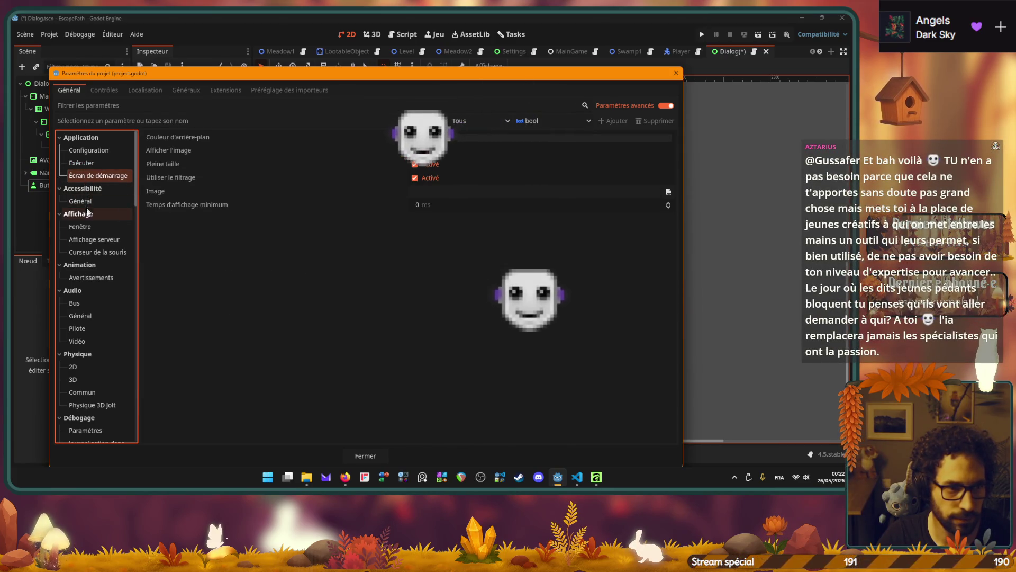
pyautogui.click(87, 225)
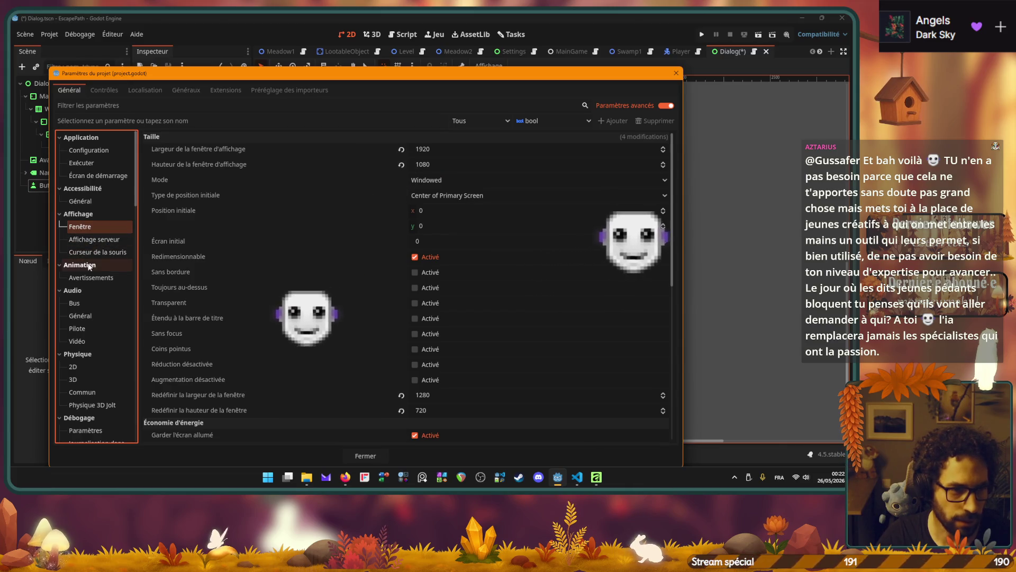
pyautogui.scroll(-5, 89, 266)
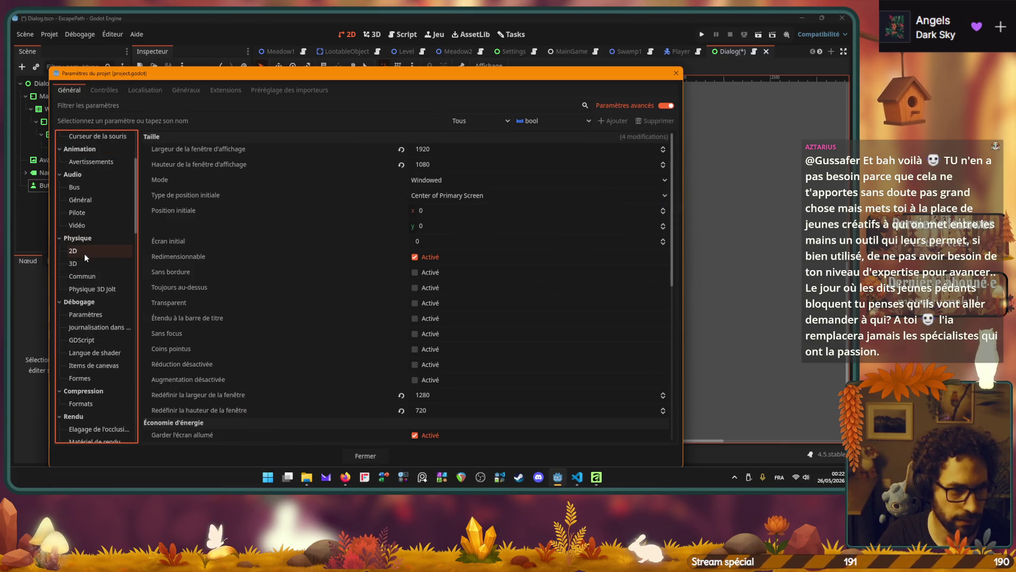
pyautogui.click(85, 255)
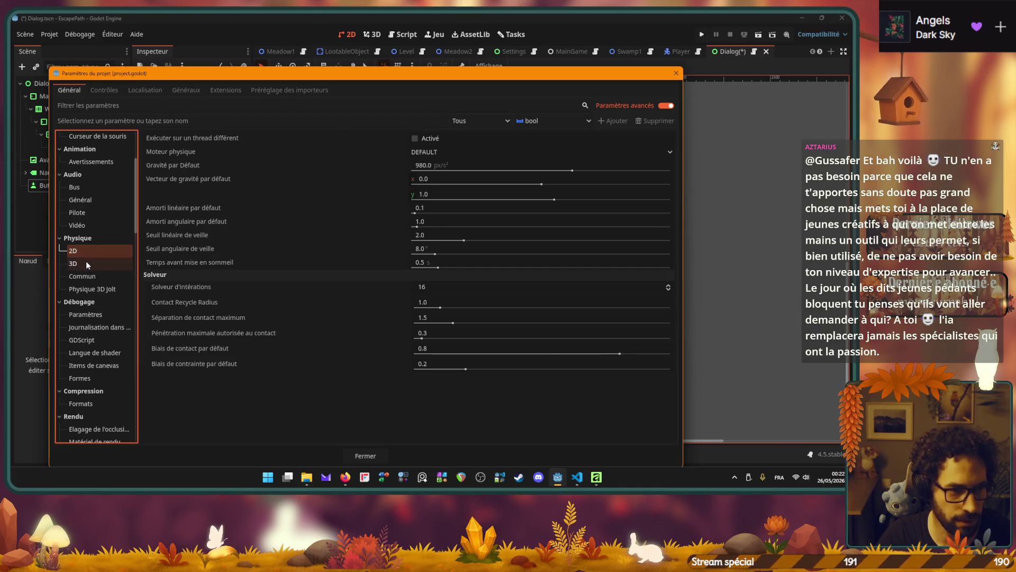
pyautogui.scroll(-5, 86, 262)
pyautogui.scroll(-2, 88, 265)
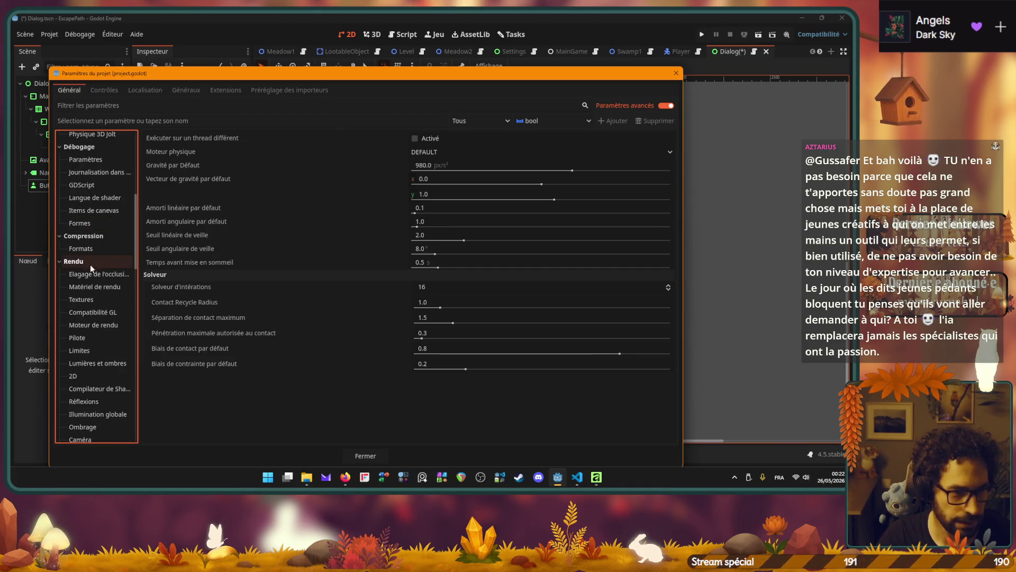
pyautogui.click(88, 271)
# Browse the rendering device, Textures, rendering method, GL compatibility and driver categories.
pyautogui.scroll(-2, 87, 269)
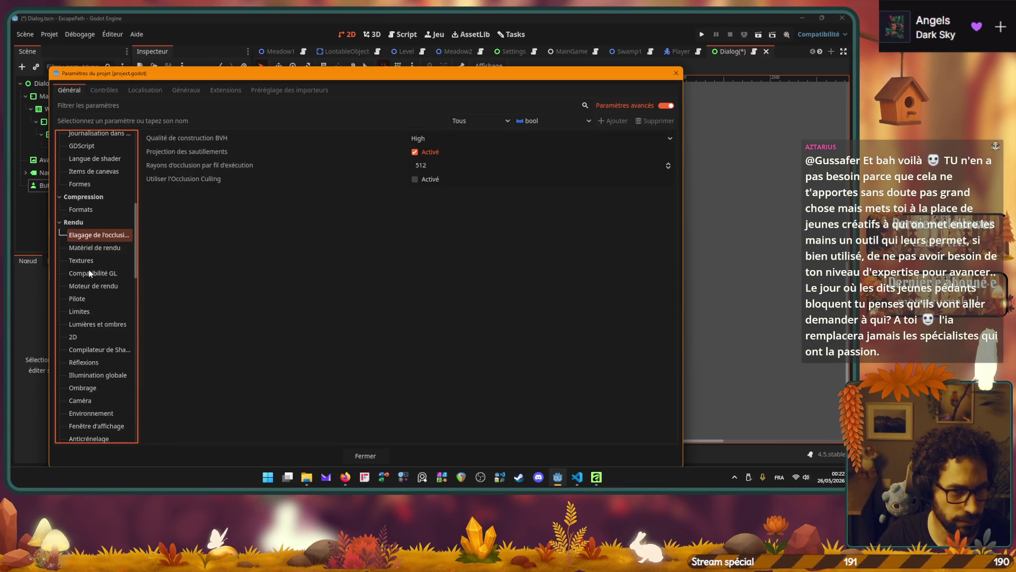
pyautogui.click(87, 250)
pyautogui.scroll(-2, 185, 260)
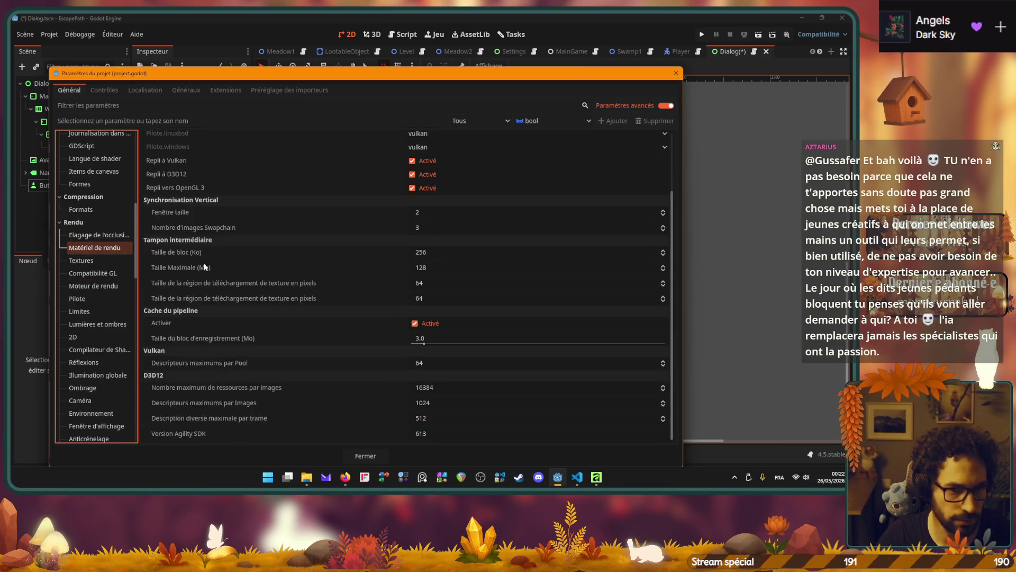
pyautogui.scroll(2, 203, 263)
pyautogui.click(90, 260)
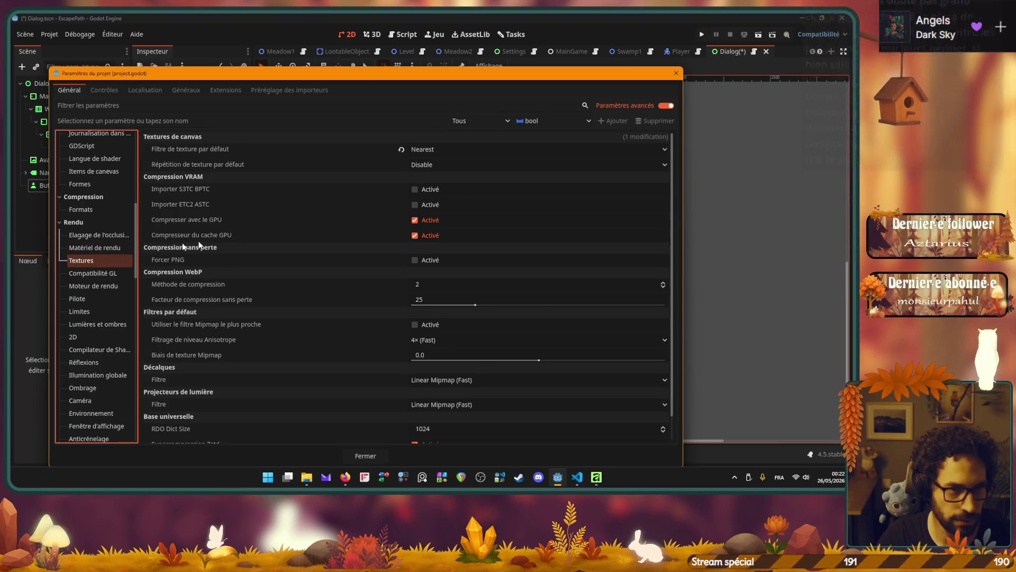
pyautogui.scroll(-1, 362, 204)
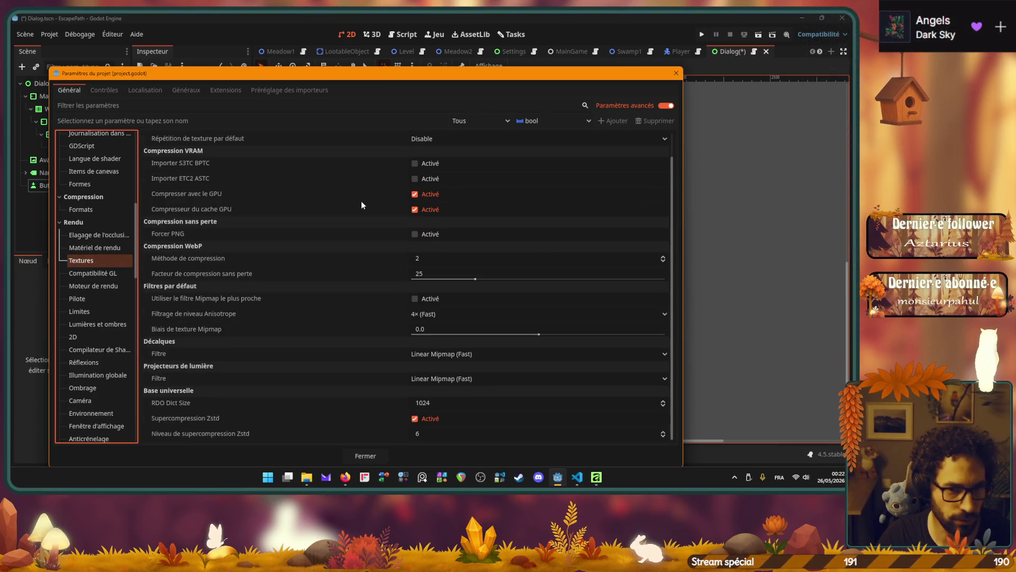
pyautogui.click(94, 288)
pyautogui.click(100, 274)
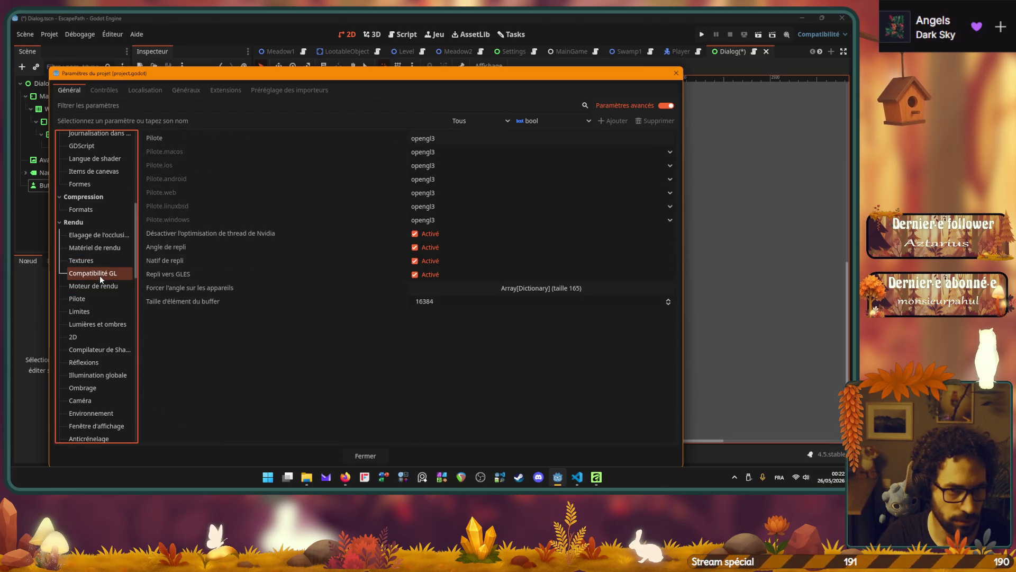
pyautogui.click(90, 297)
# Step through the remaining rendering categories down to Rendu > Fenêtre d'affichage with HDR 2D.
pyautogui.click(85, 310)
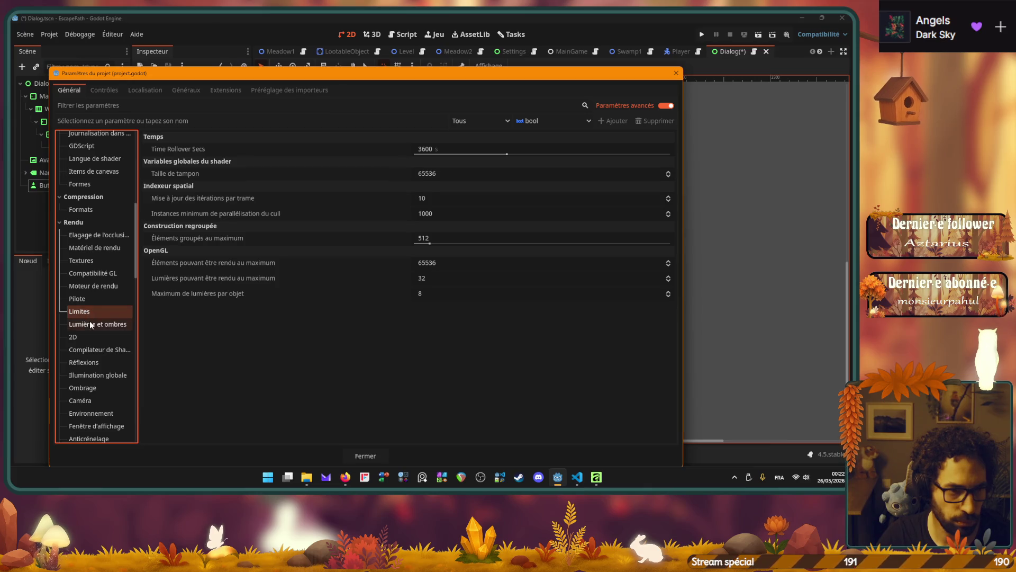
pyautogui.click(90, 321)
pyautogui.click(83, 338)
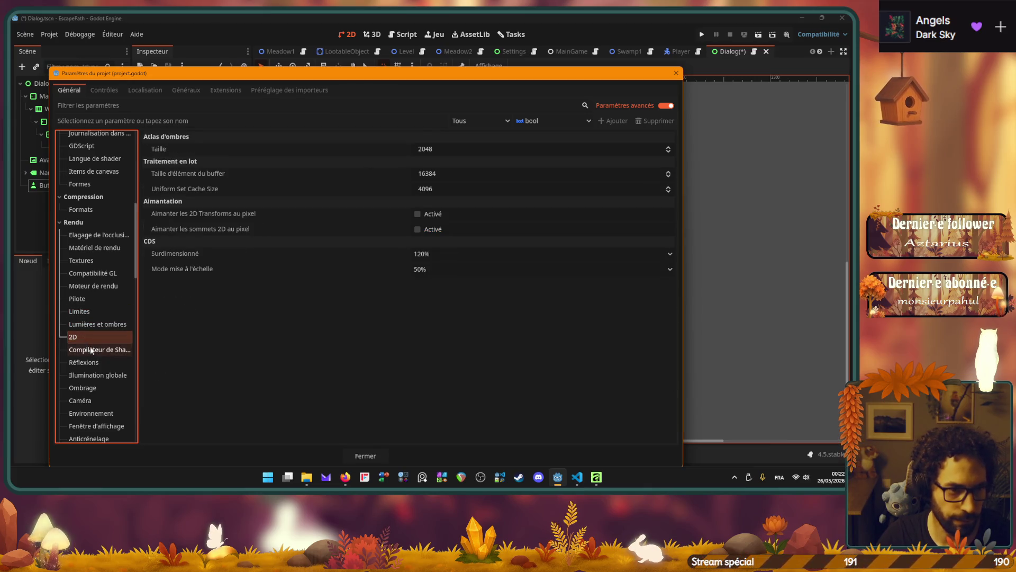
pyautogui.click(85, 350)
pyautogui.click(86, 363)
pyautogui.scroll(-3, 91, 339)
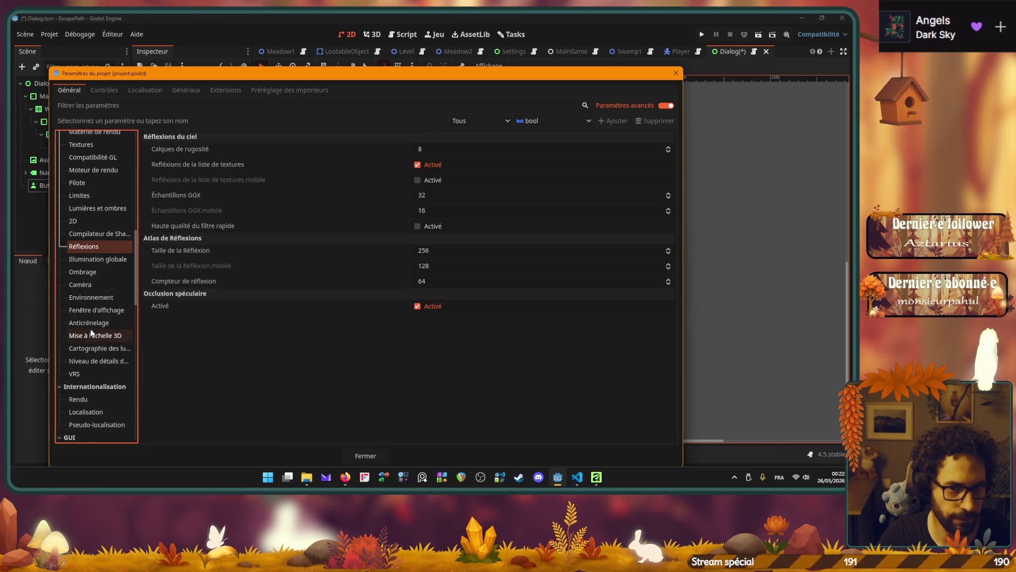
pyautogui.click(90, 259)
pyautogui.click(89, 273)
pyautogui.click(90, 285)
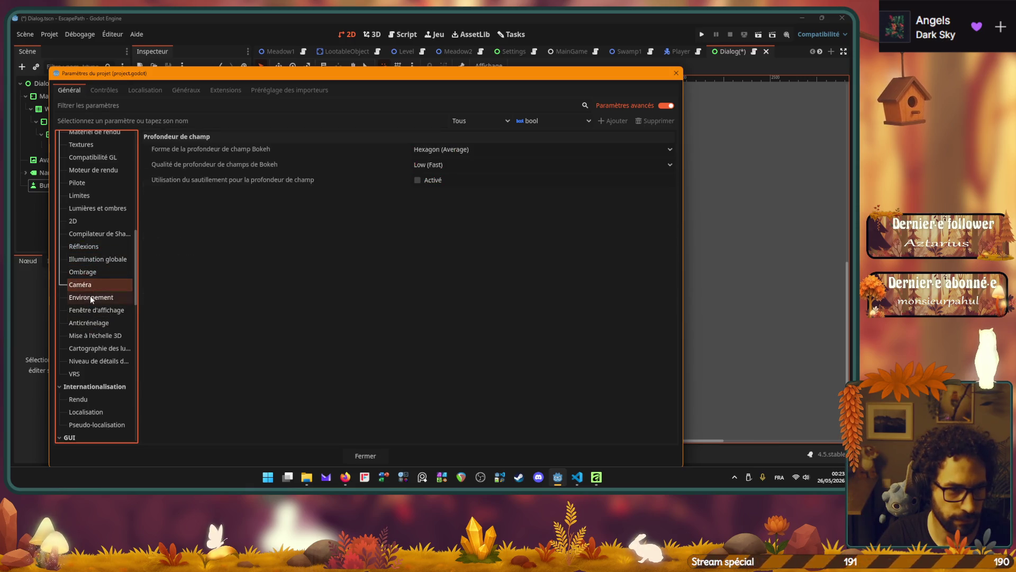
pyautogui.click(90, 298)
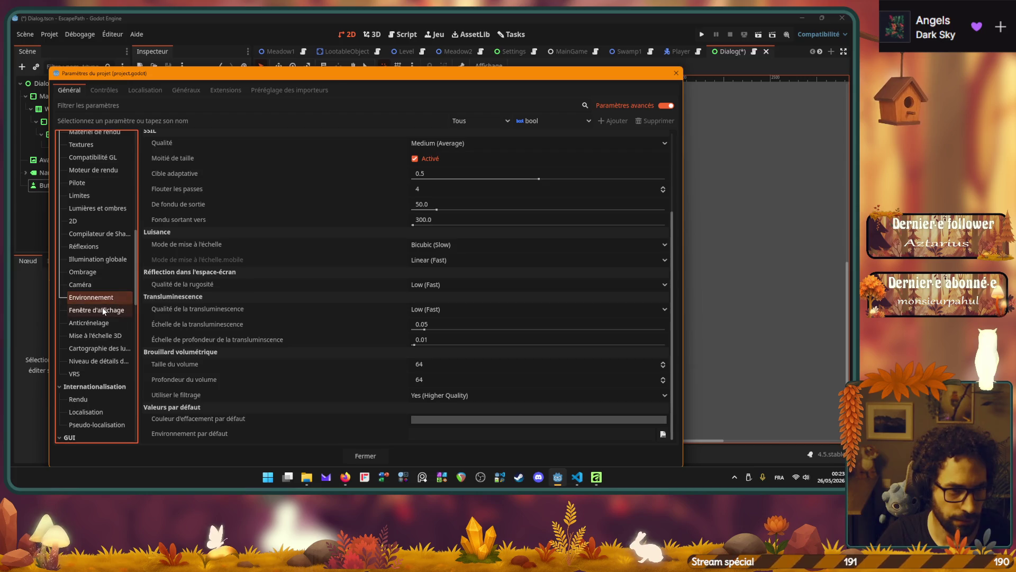
pyautogui.click(104, 310)
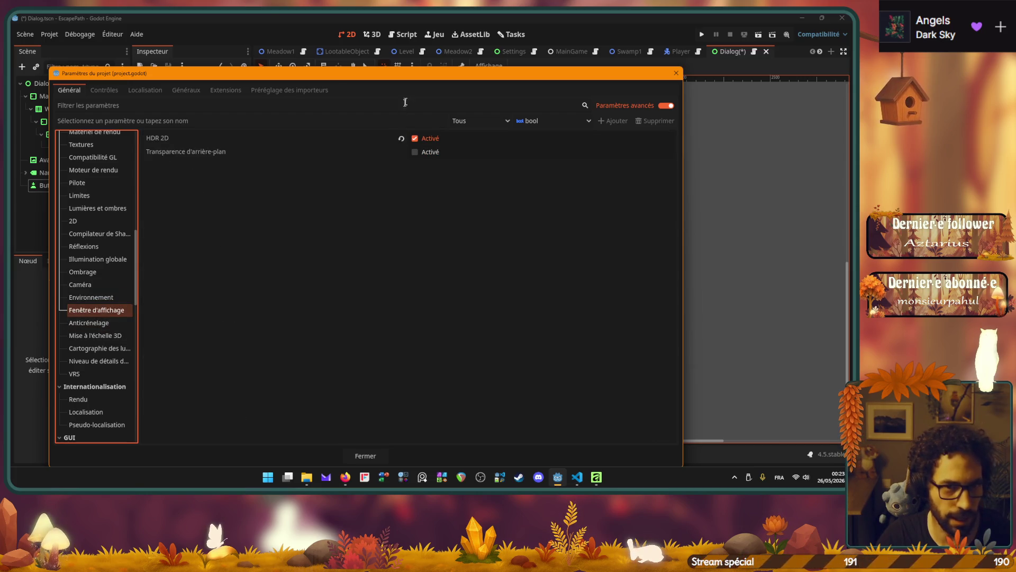
# Uncheck HDR 2D 'Activé' on the Fenêtre d'affichage page and reposition the settings window.
pyautogui.moveTo(405, 73); pyautogui.dragTo(434, 296)
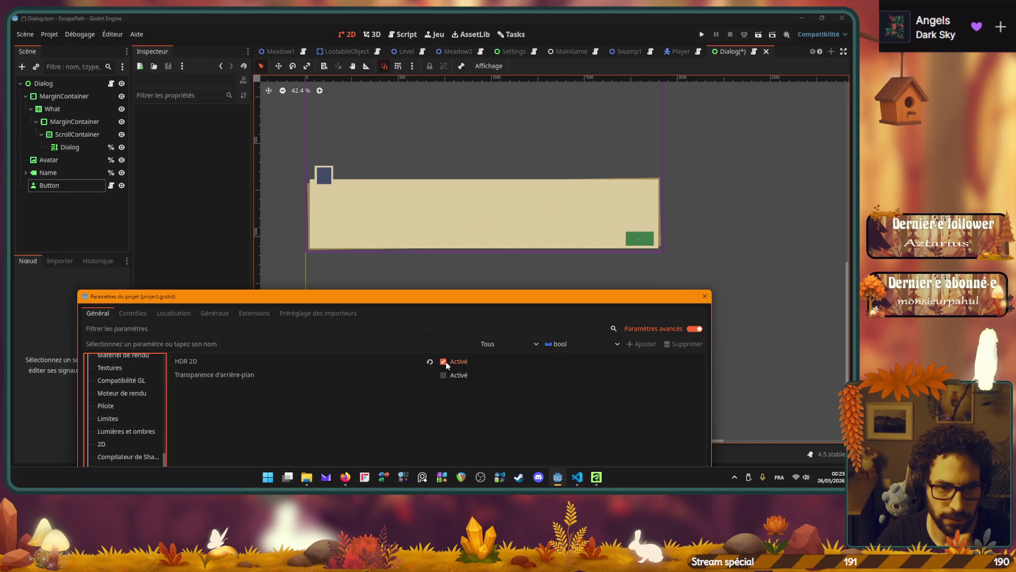
pyautogui.click(443, 361)
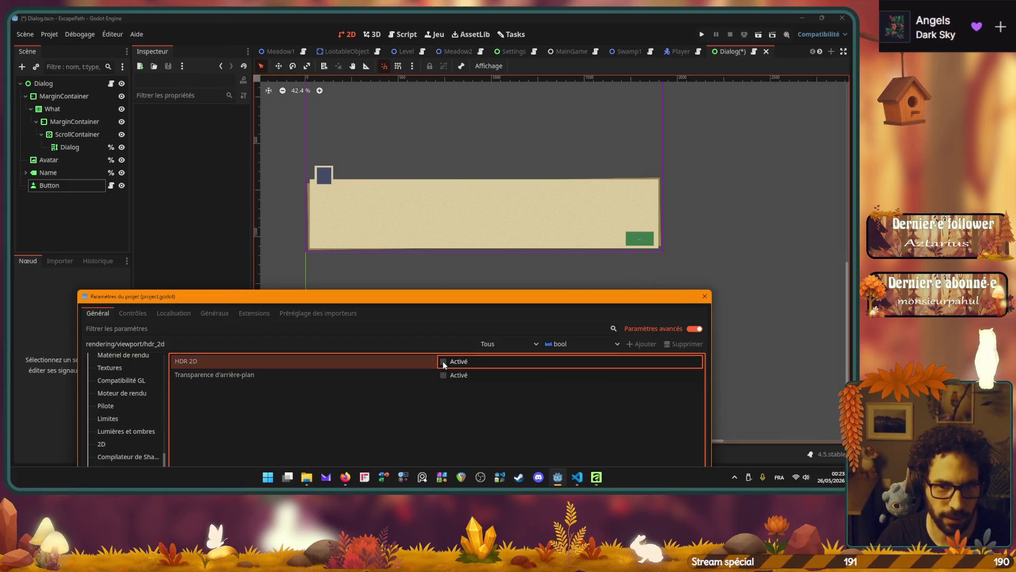
pyautogui.moveTo(449, 298)
pyautogui.mouseDown()
pyautogui.moveTo(379, 52)
pyautogui.moveTo(545, 325)
pyautogui.moveTo(532, 286)
pyautogui.mouseUp()
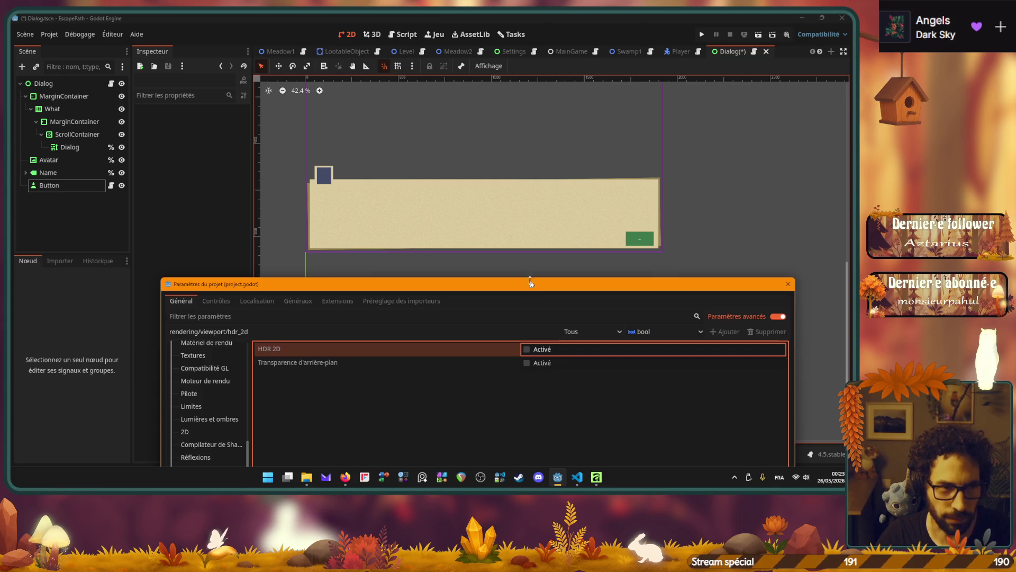
pyautogui.click(736, 50)
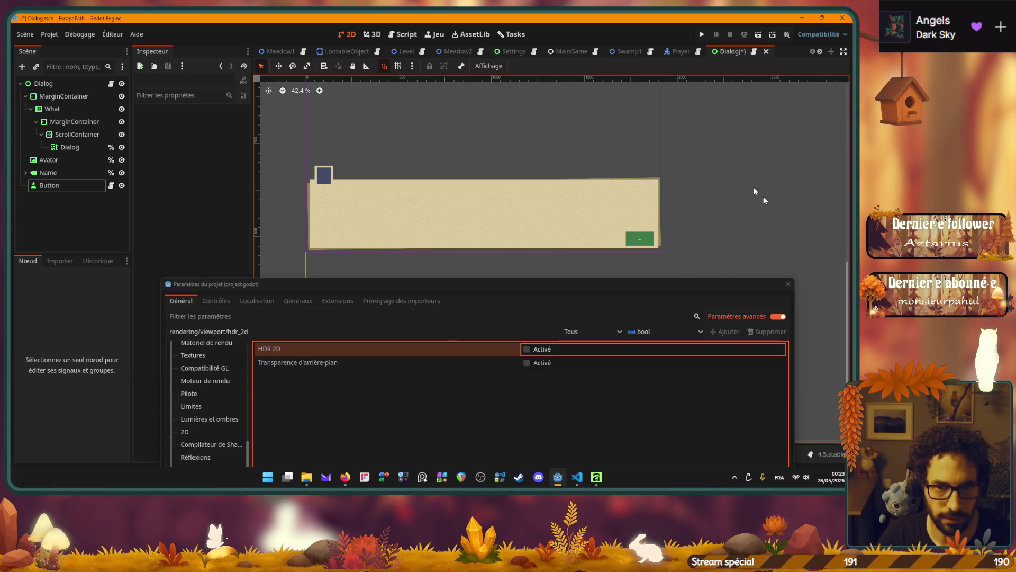
pyautogui.moveTo(576, 290); pyautogui.dragTo(569, 122)
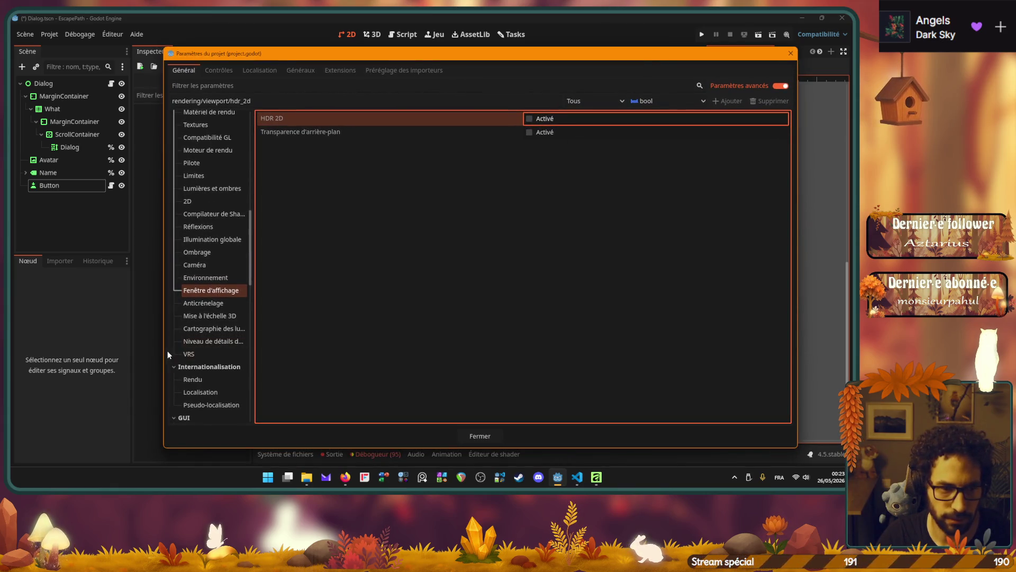
pyautogui.scroll(-3, 215, 339)
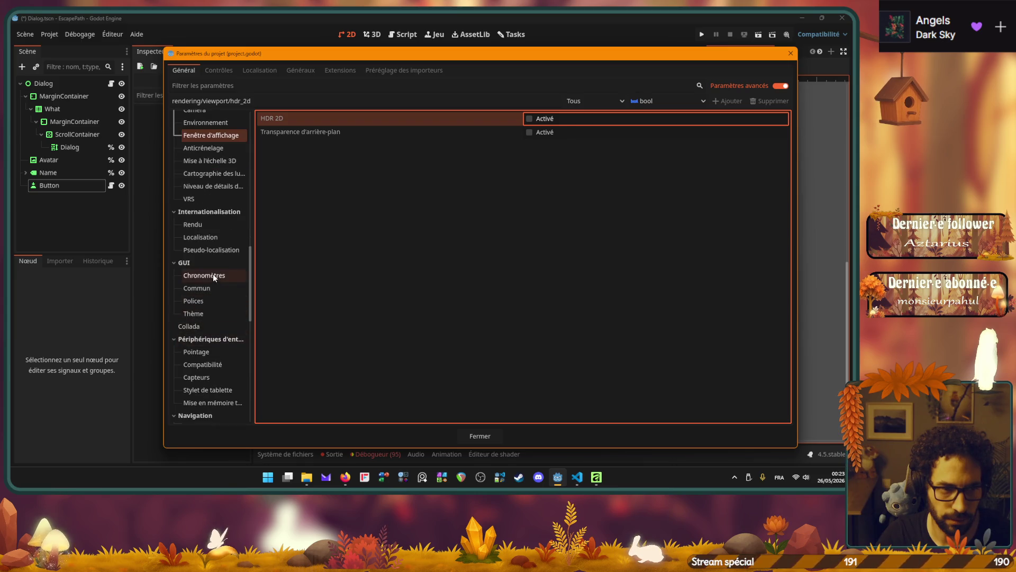
pyautogui.click(211, 287)
pyautogui.click(204, 301)
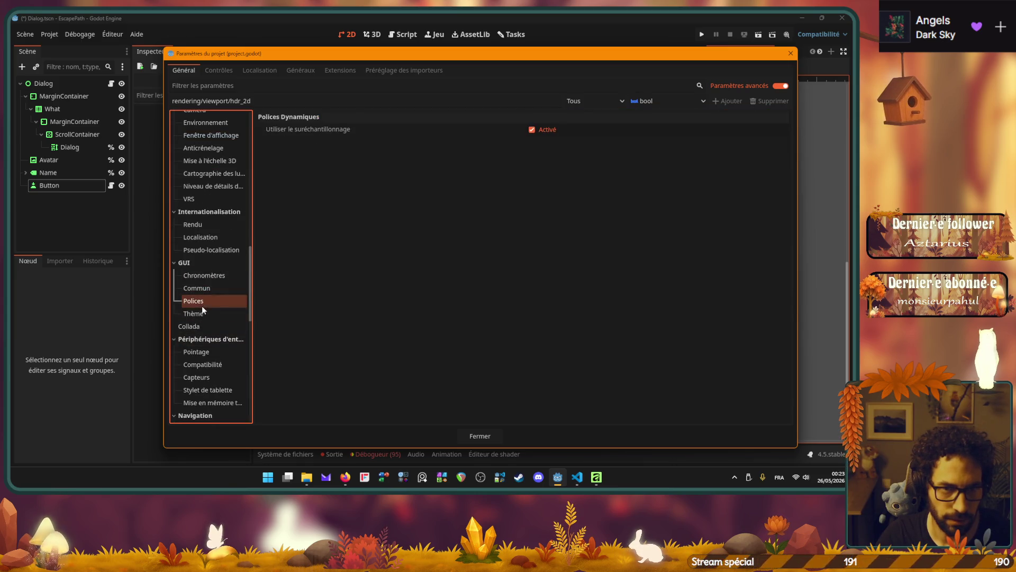
pyautogui.click(201, 313)
pyautogui.scroll(-5, 199, 319)
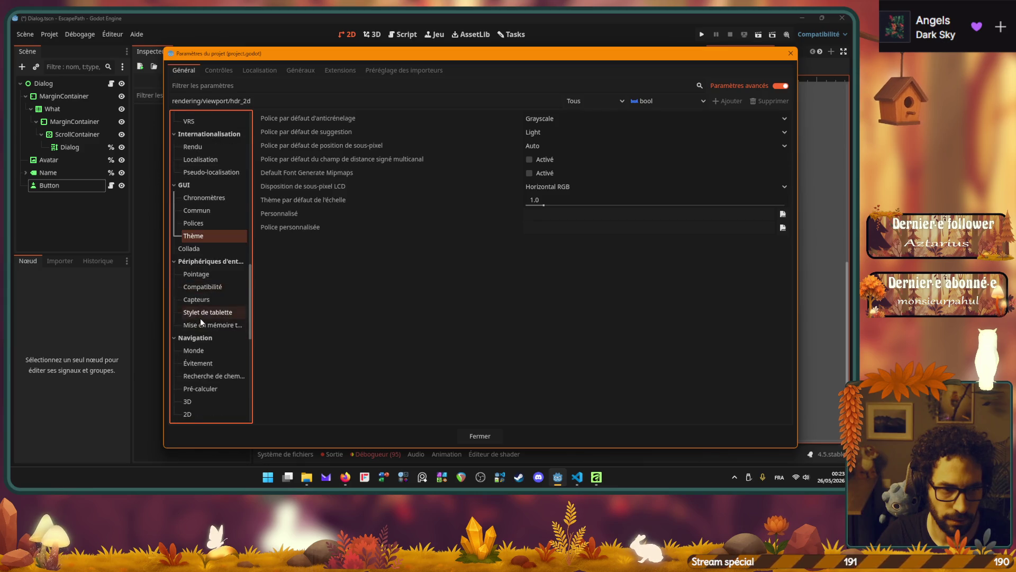
pyautogui.scroll(-3, 209, 321)
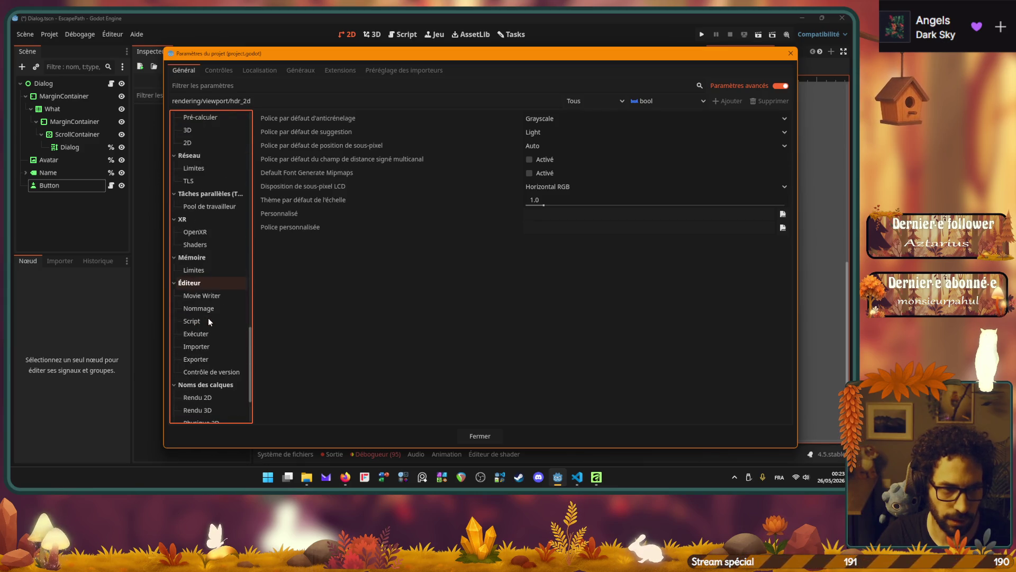
pyautogui.scroll(-2, 208, 321)
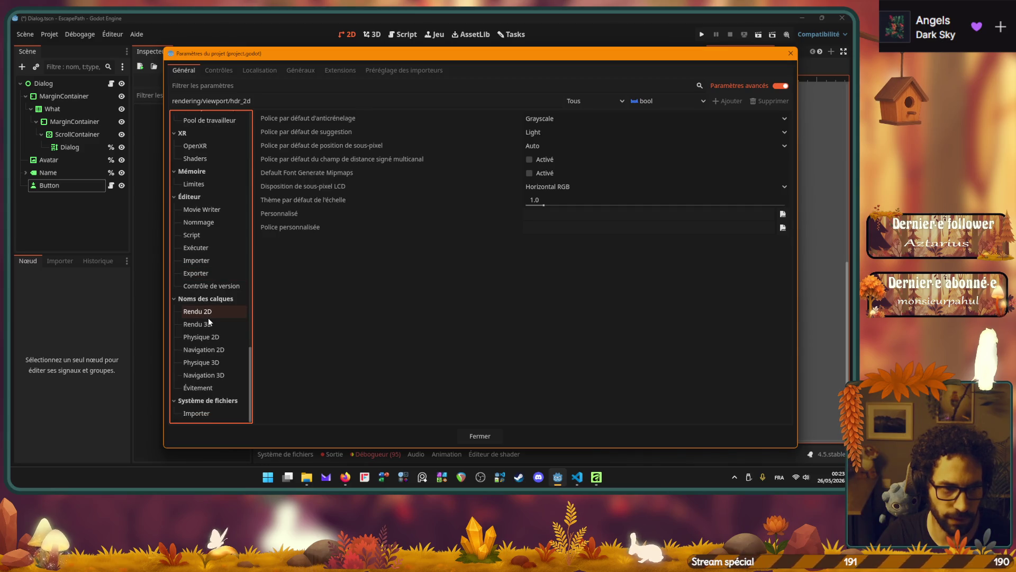
pyautogui.scroll(10, 203, 326)
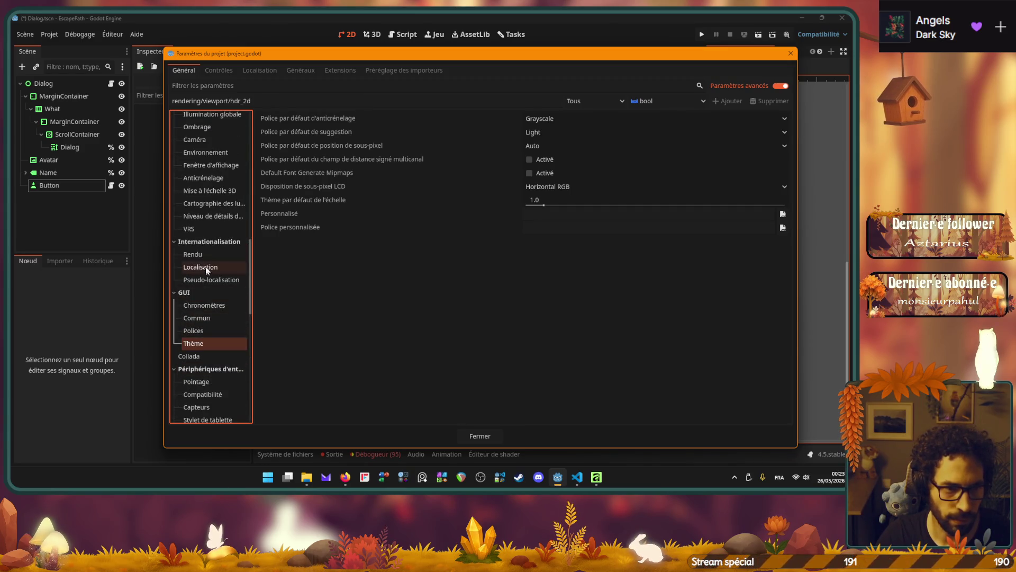
pyautogui.scroll(5, 206, 268)
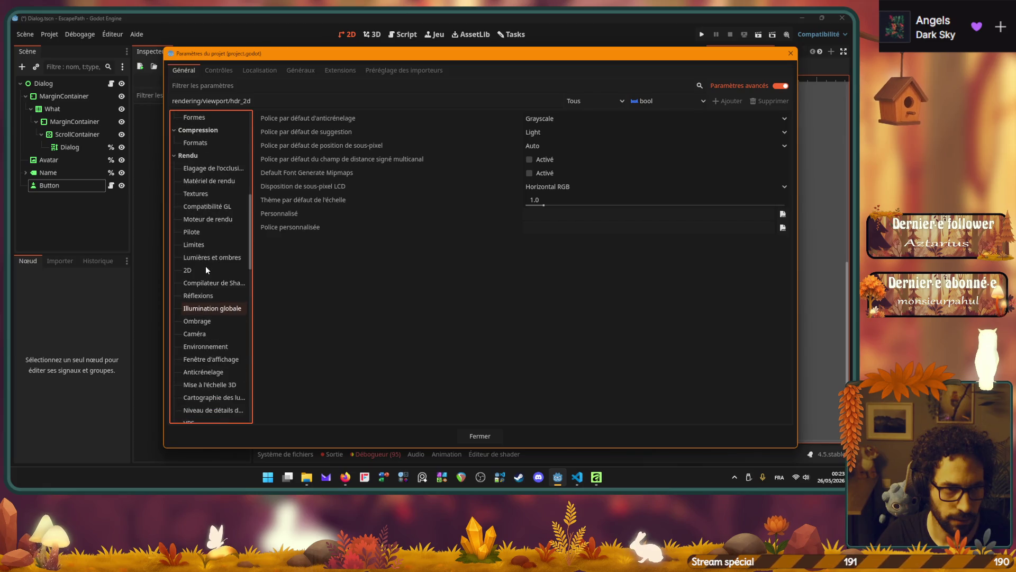
pyautogui.scroll(-1, 217, 194)
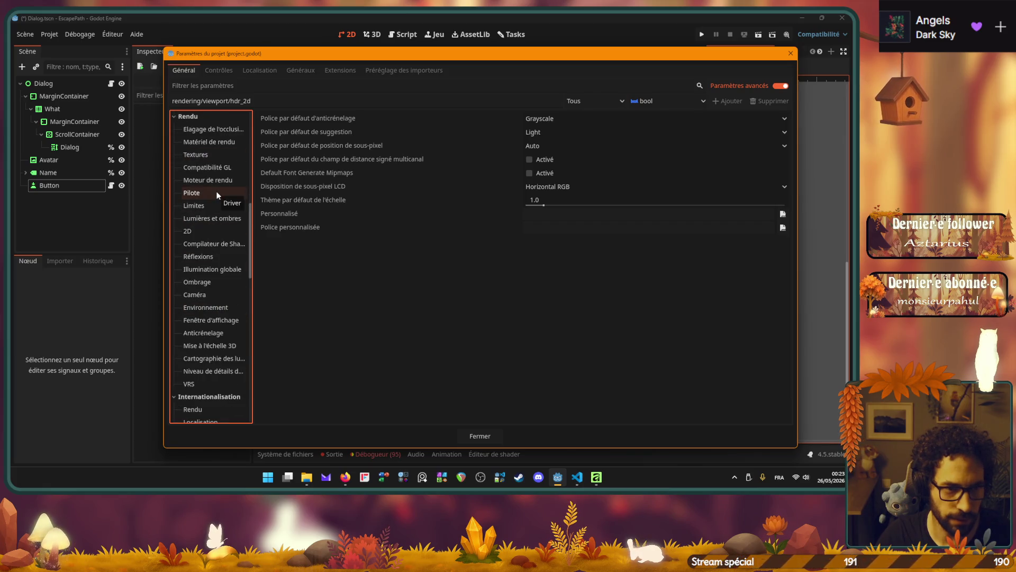
pyautogui.click(211, 319)
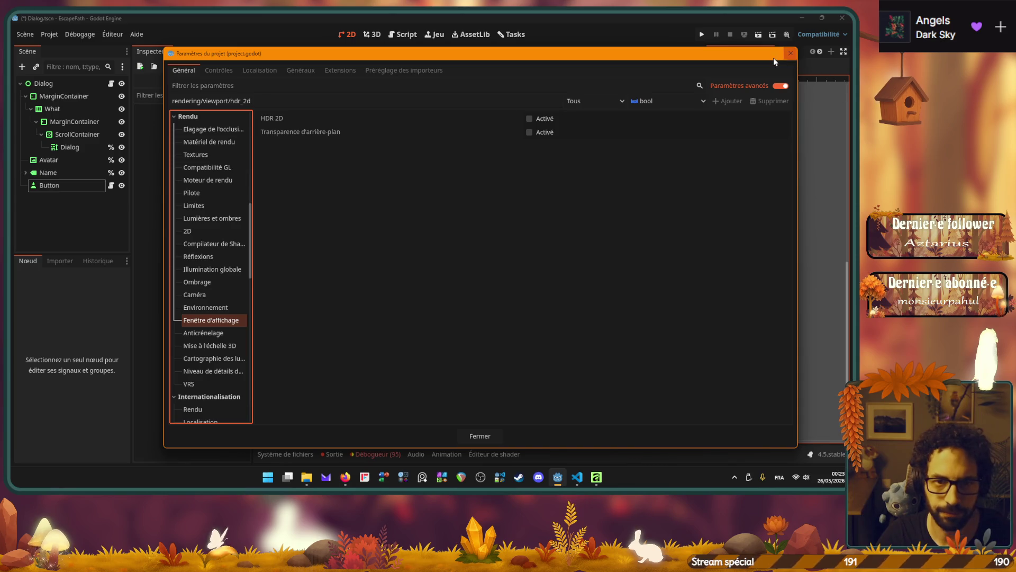
# Close Project Settings, select the Button and confirm its pink border colour.
pyautogui.click(790, 53)
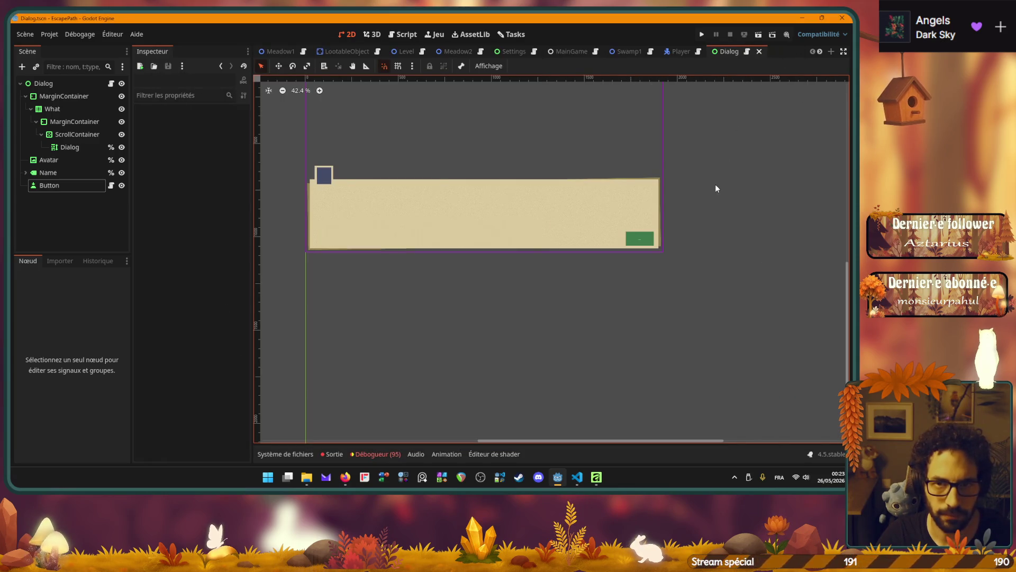
pyautogui.moveTo(714, 189); pyautogui.dragTo(685, 243)
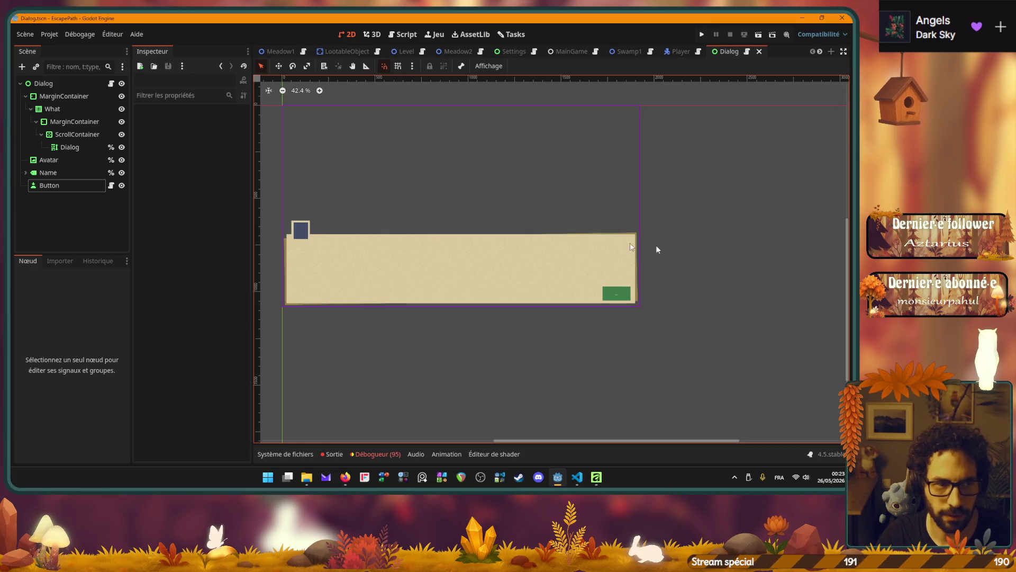
pyautogui.click(37, 187)
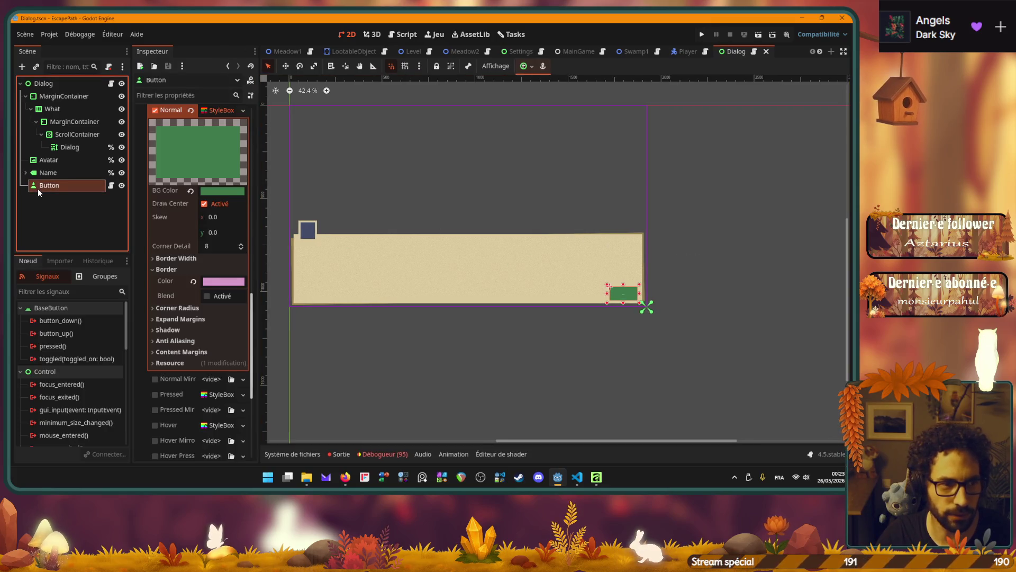
pyautogui.click(211, 282)
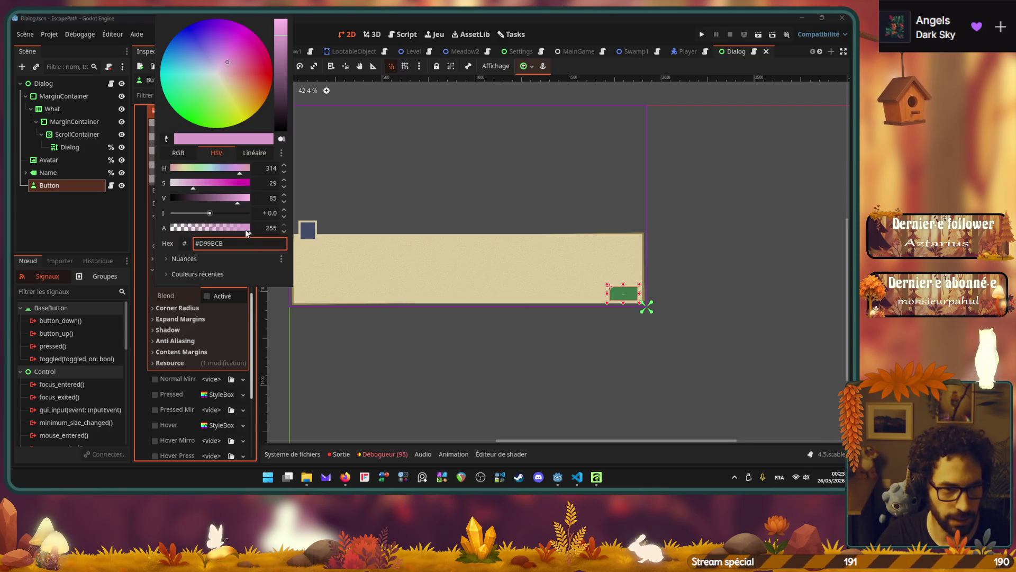
pyautogui.press('Escape')
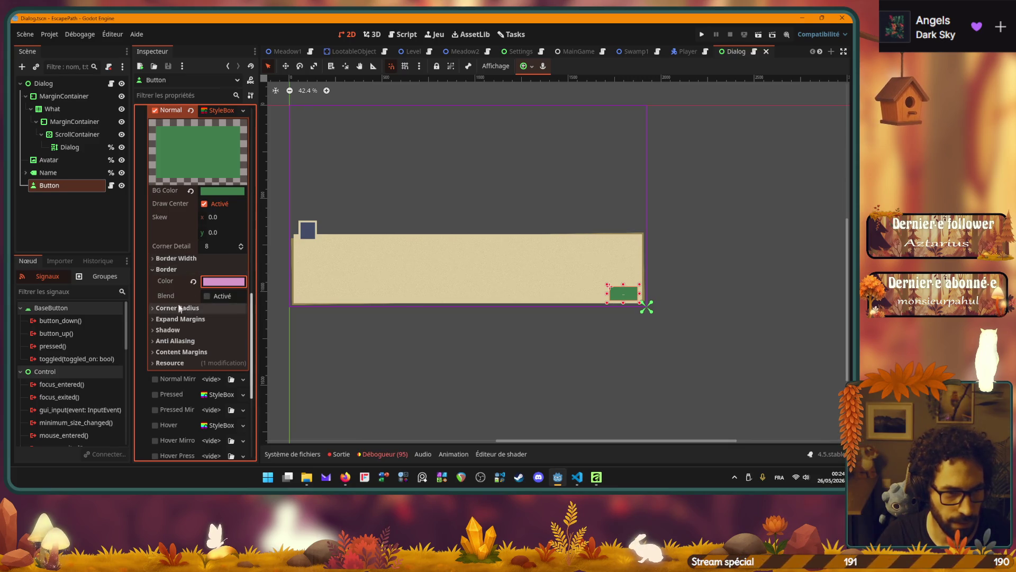
# Set the Normal StyleBox border widths to 10 px and preview the framed button.
pyautogui.click(175, 258)
pyautogui.click(210, 271)
pyautogui.write('10')
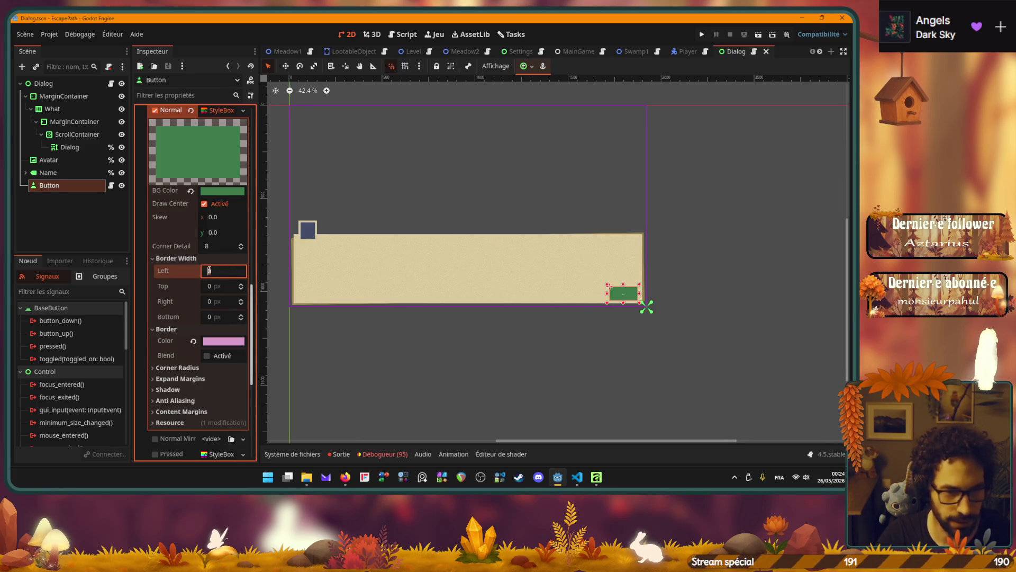
pyautogui.press('Tab')
pyautogui.write('10')
pyautogui.press('Tab')
pyautogui.write('10')
pyautogui.press('Tab')
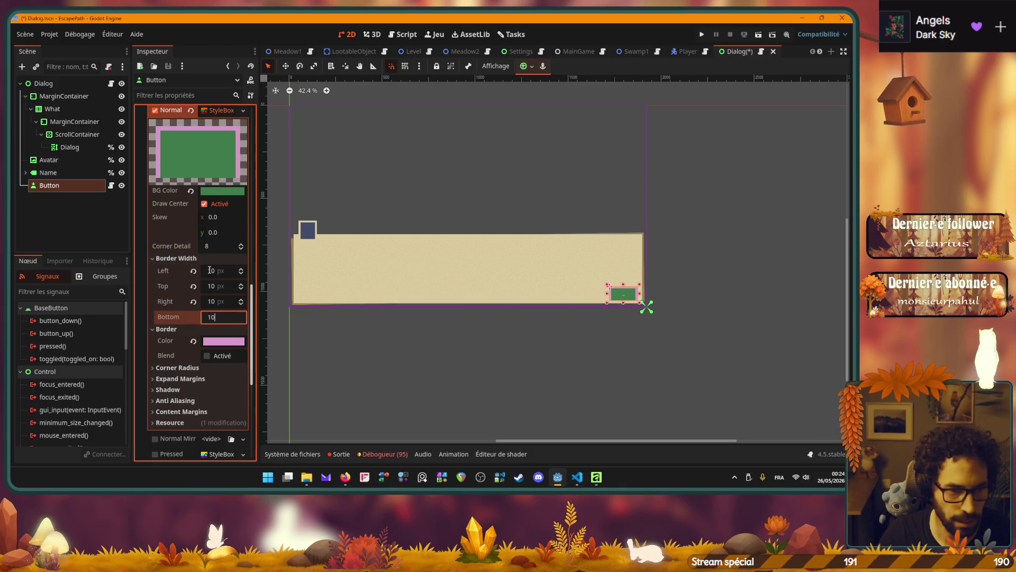
pyautogui.click(639, 344)
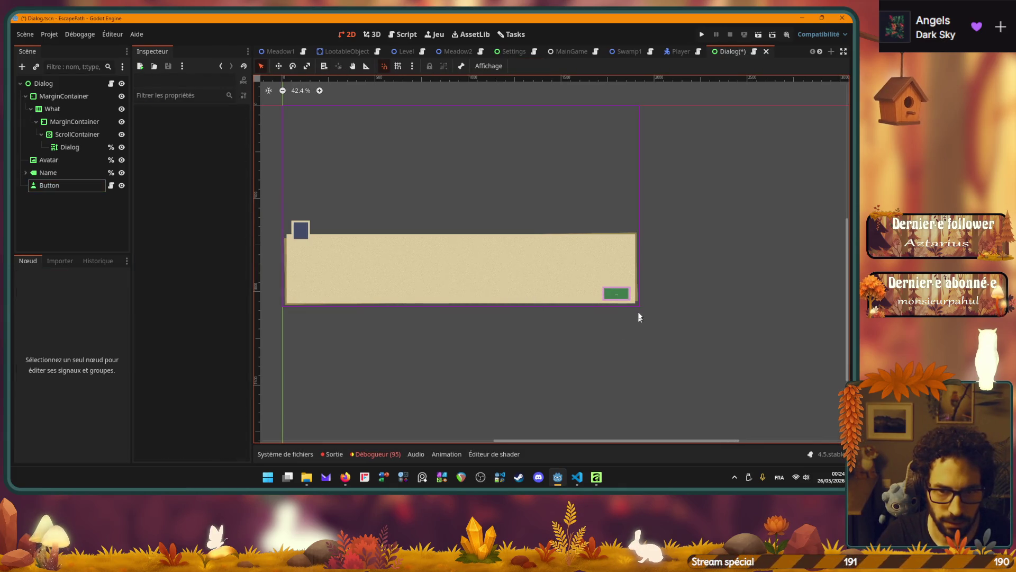
pyautogui.scroll(5, 639, 317)
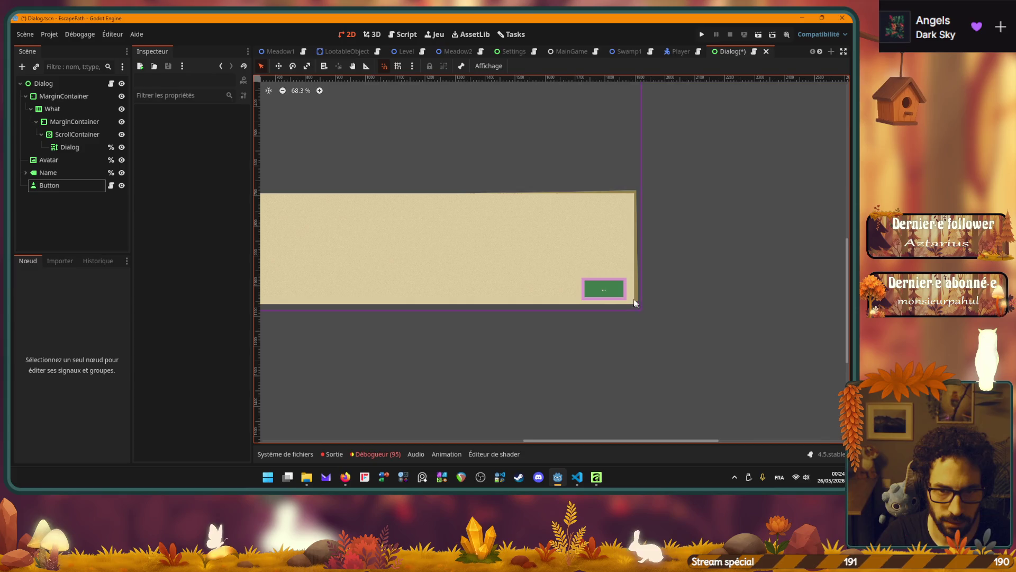
# Glance at the browser's colour wheel, then return to the Godot editor's Project menu.
pyautogui.click(346, 478)
pyautogui.click(490, 390)
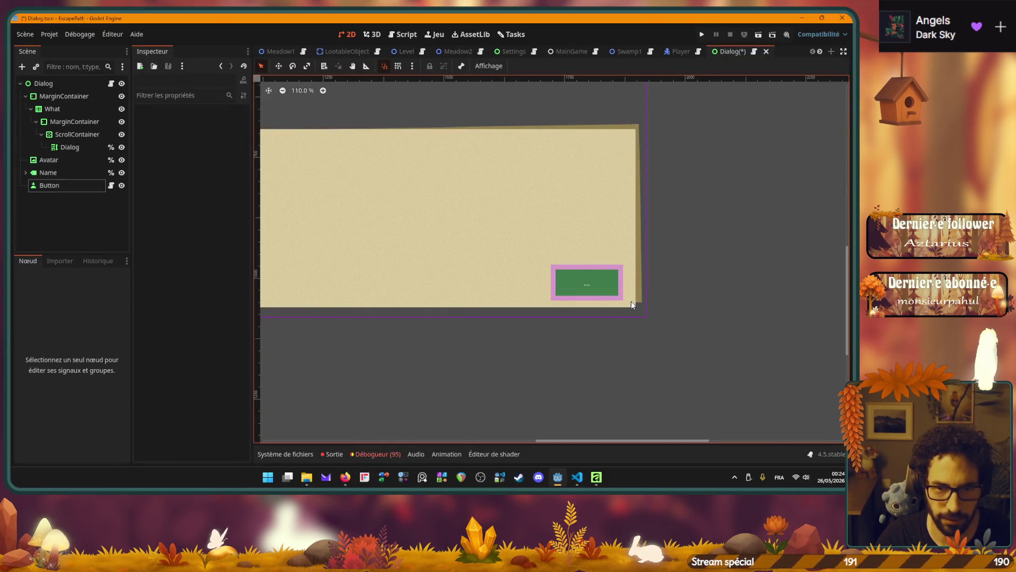
pyautogui.click(47, 32)
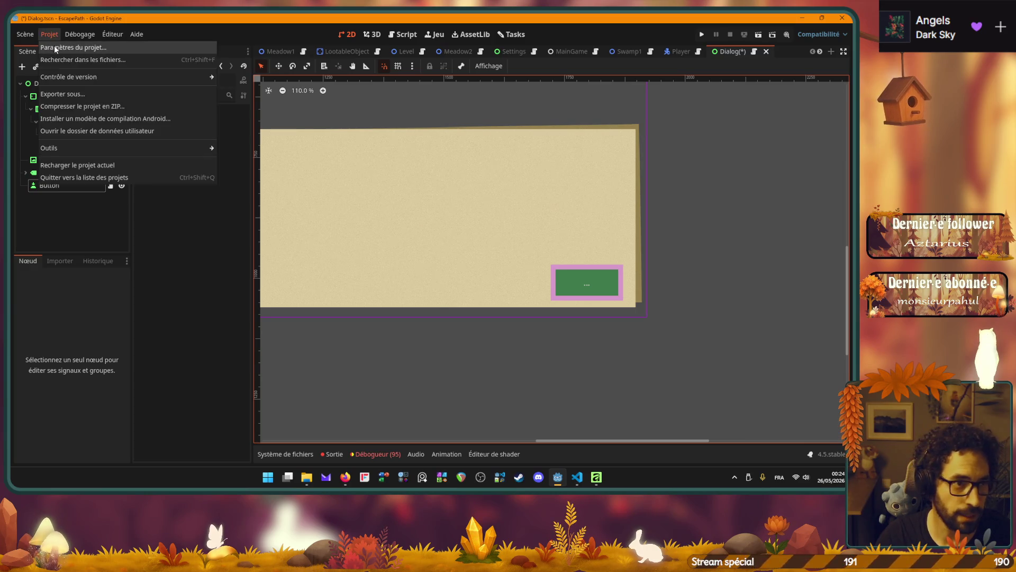
# Toggle HDR 2D in Project Settings, then save the Dialog scene.
pyautogui.click(56, 47)
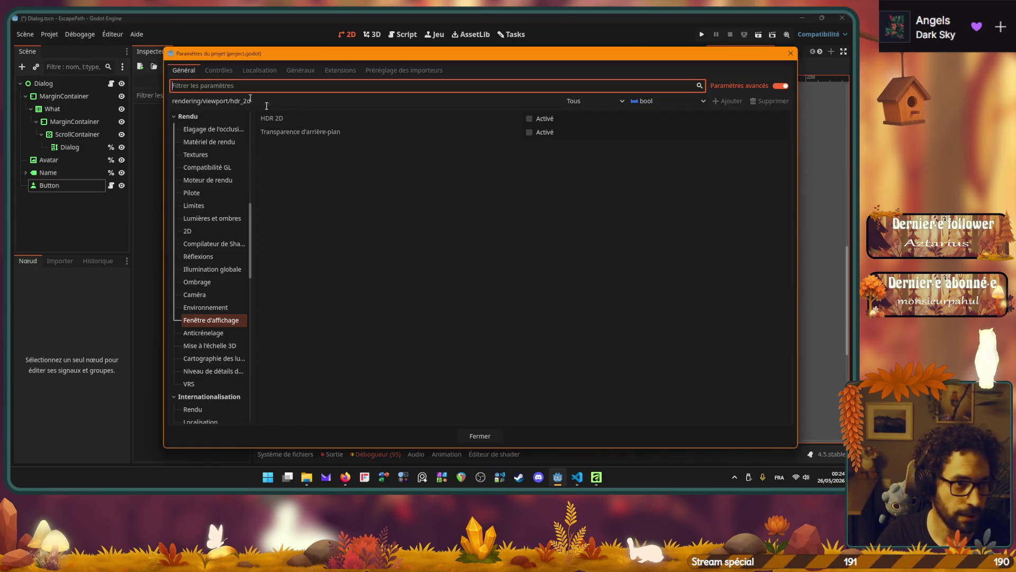
pyautogui.click(529, 118)
pyautogui.click(488, 436)
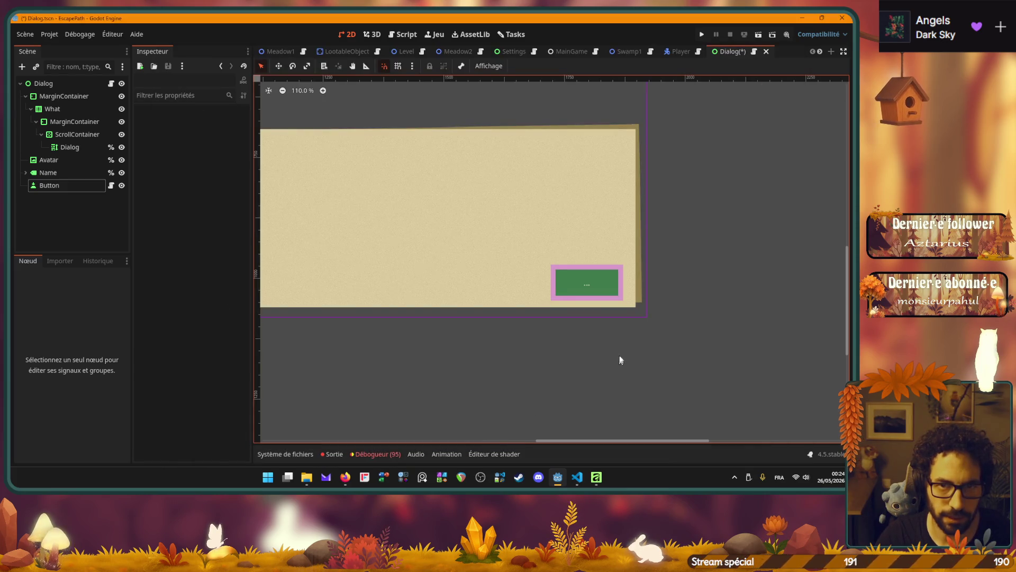
pyautogui.hotkey('ctrl', 's')
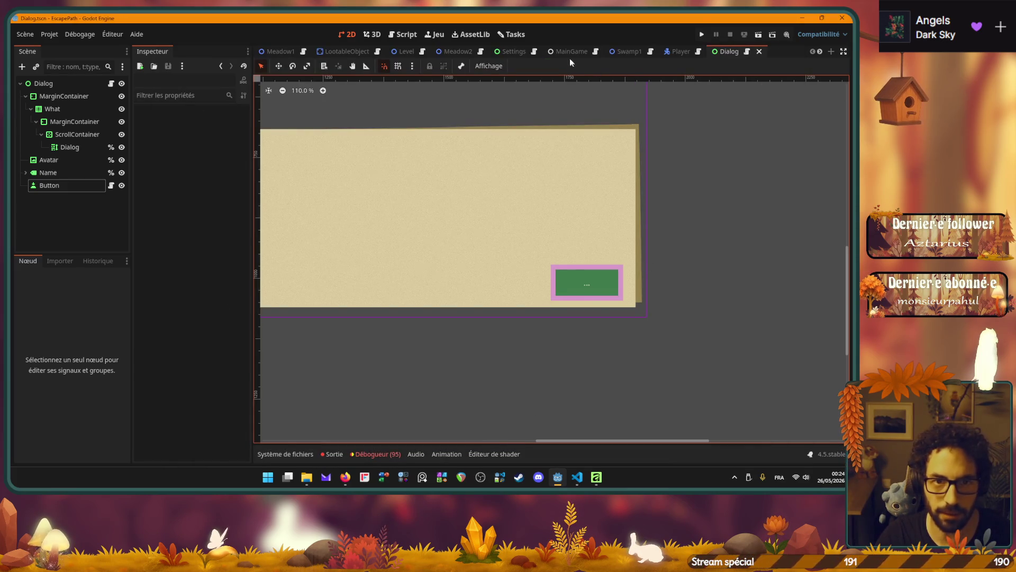
# Clear the GameManager WorldEnvironment's Environment resource and save the GameManager scene.
pyautogui.scroll(-1, 465, 52)
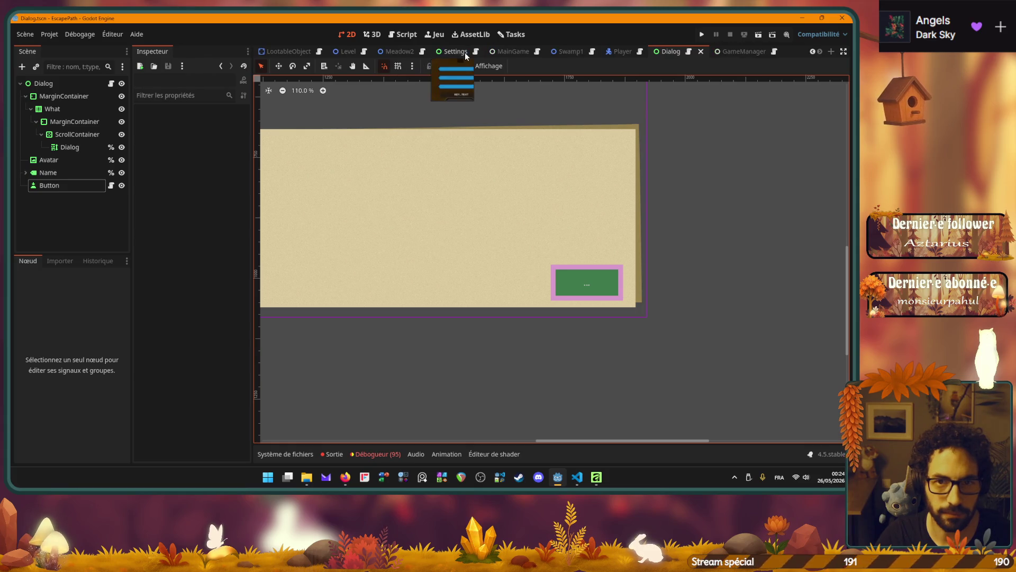
pyautogui.click(744, 52)
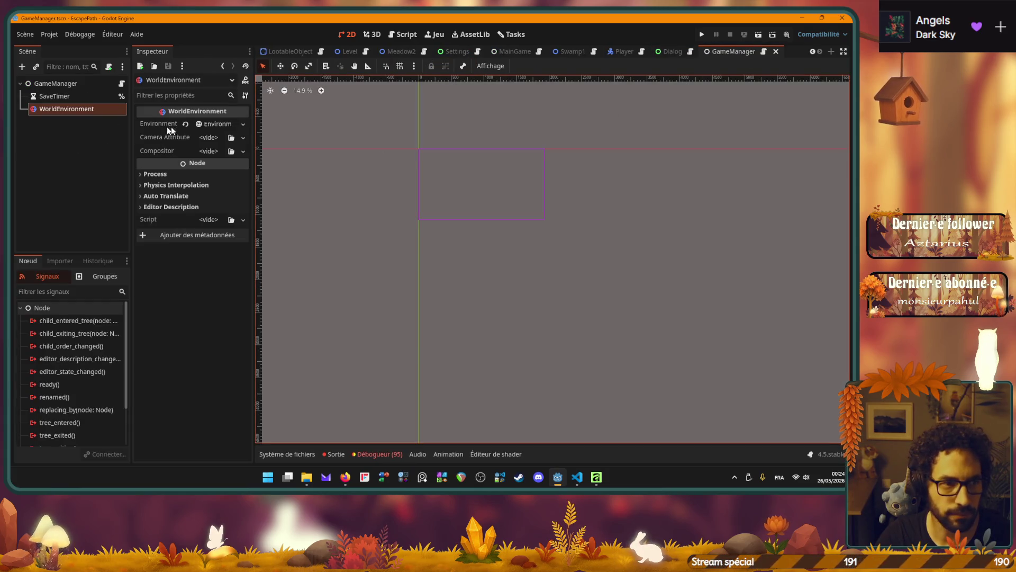
pyautogui.click(71, 85)
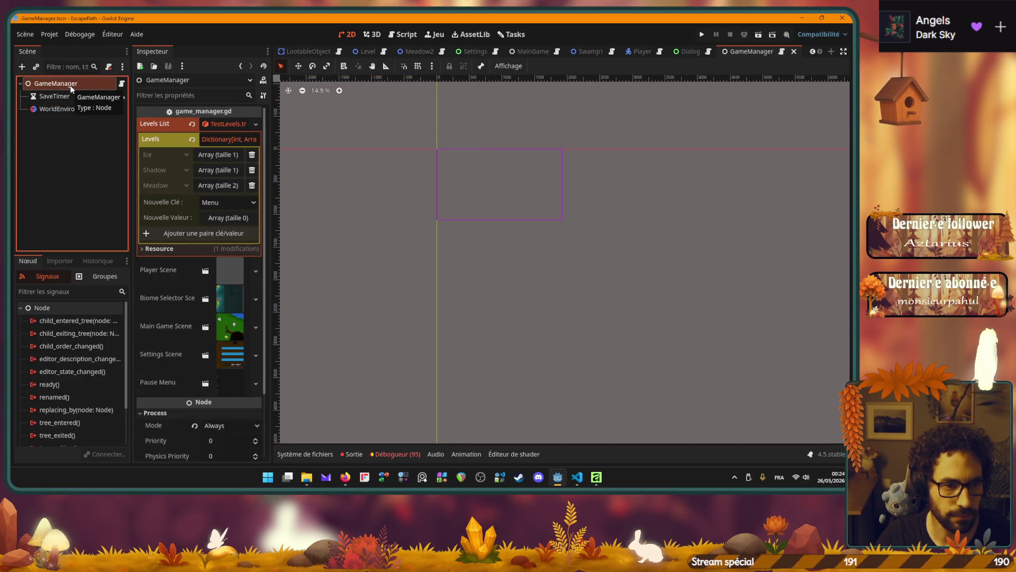
pyautogui.click(68, 109)
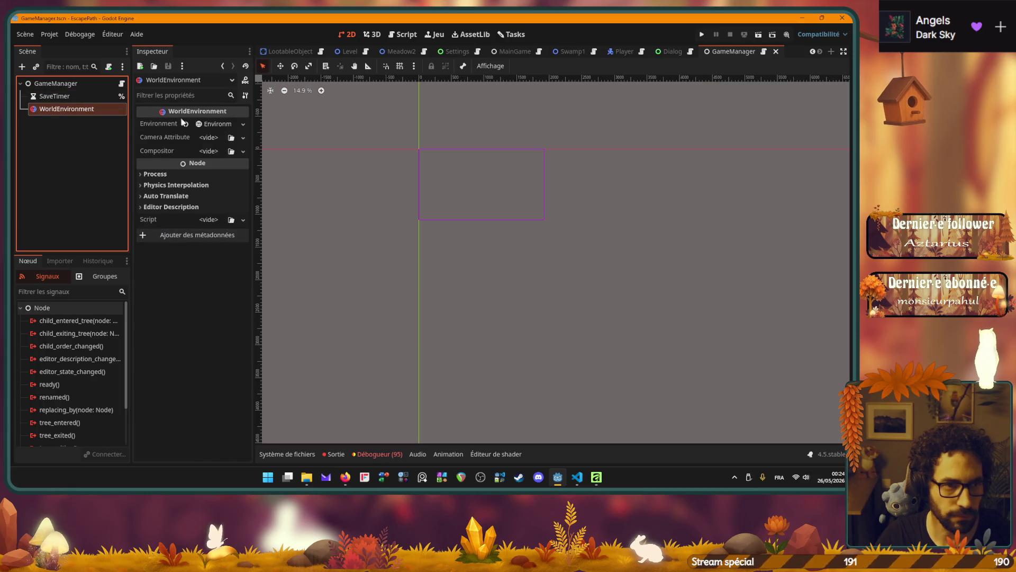
pyautogui.click(185, 124)
pyautogui.hotkey('ctrl', 's')
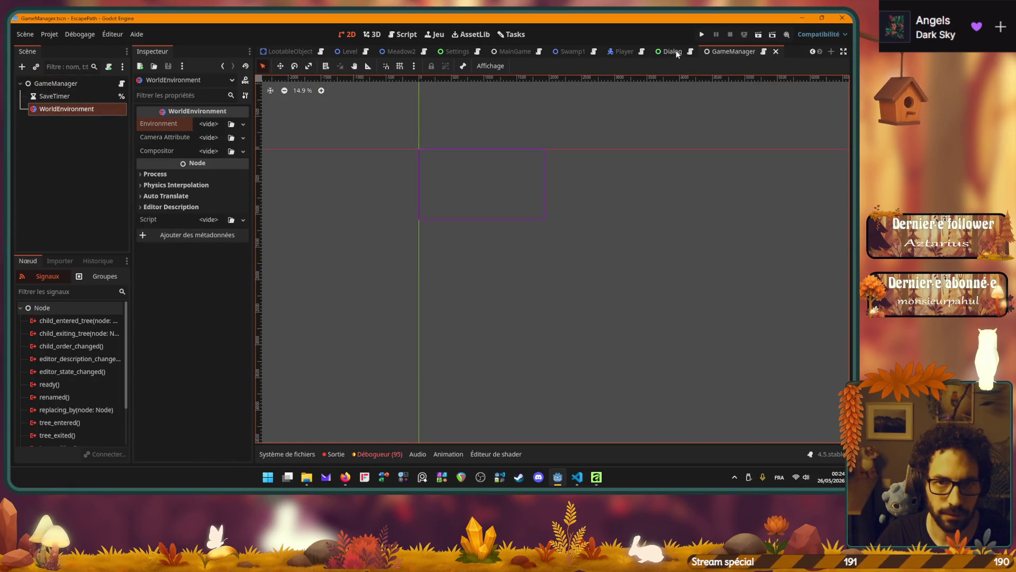
# Back in Dialog, inspect the Name label and Button, then switch to GameManager.
pyautogui.click(675, 50)
pyautogui.click(53, 174)
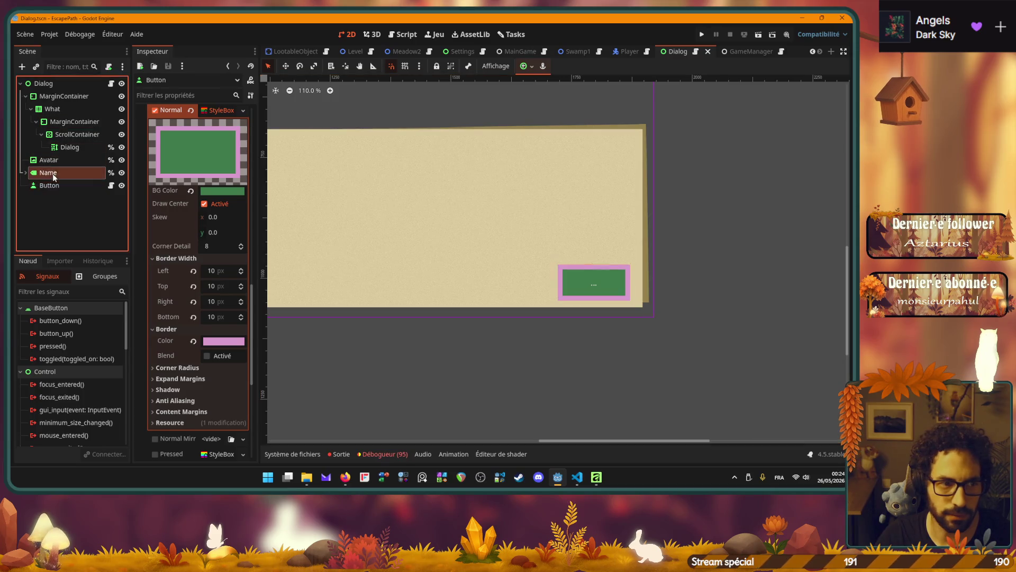
pyautogui.click(52, 185)
pyautogui.moveTo(729, 52)
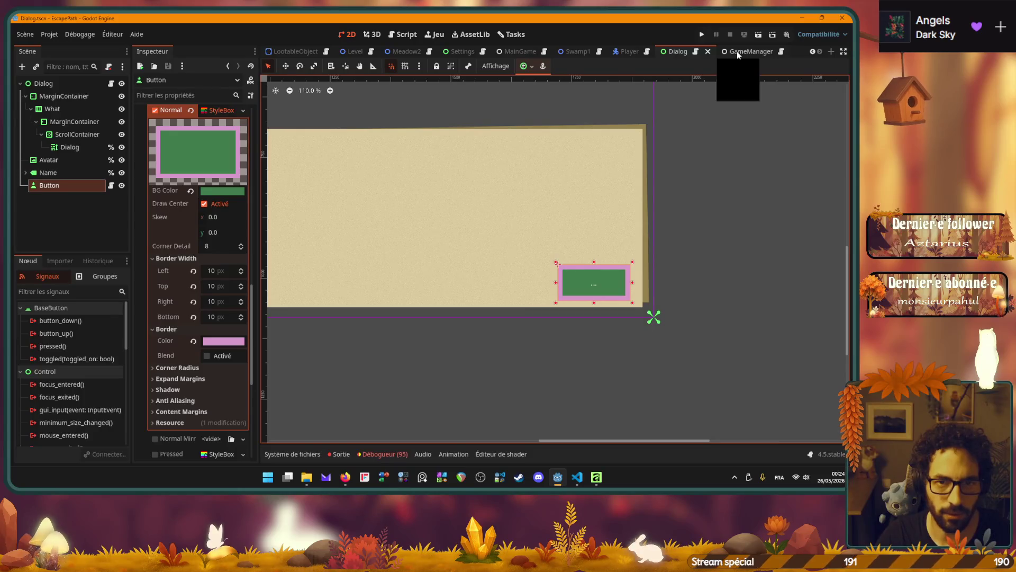
pyautogui.click(736, 51)
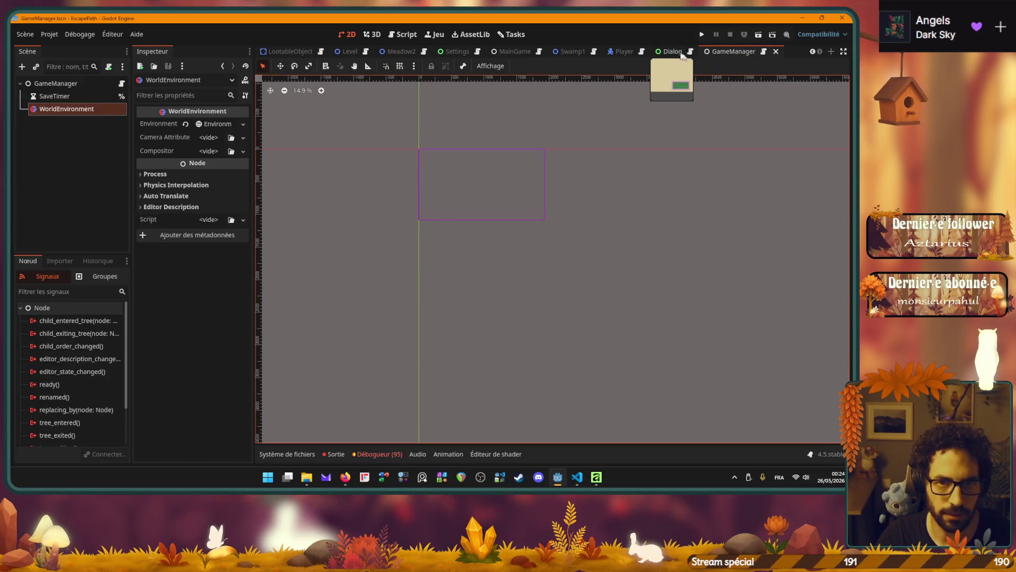
# Return to the Dialog scene and zoom in on the green button with its 10 px pink border.
pyautogui.click(672, 51)
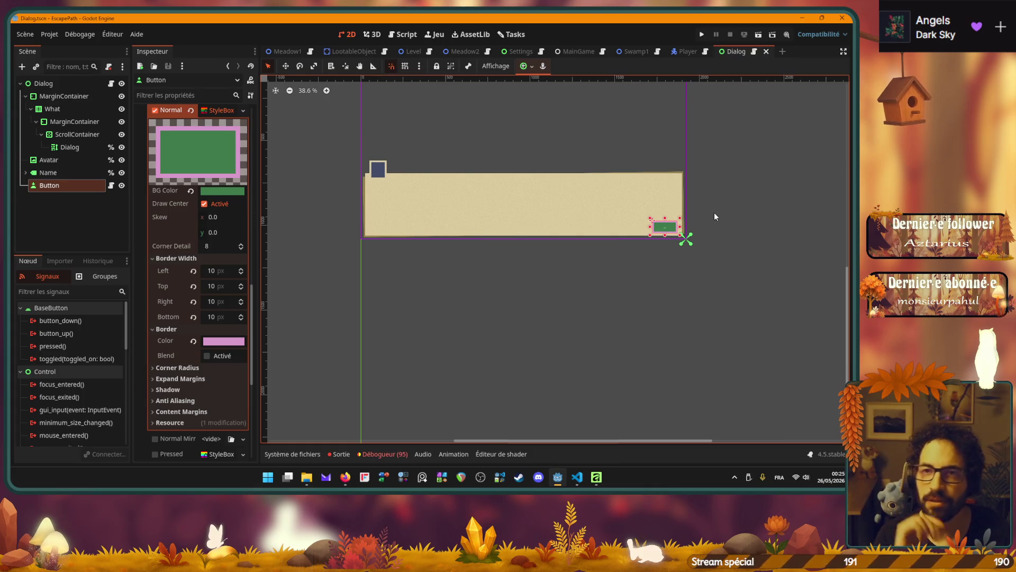
pyautogui.scroll(1, 699, 198)
pyautogui.scroll(5, 699, 198)
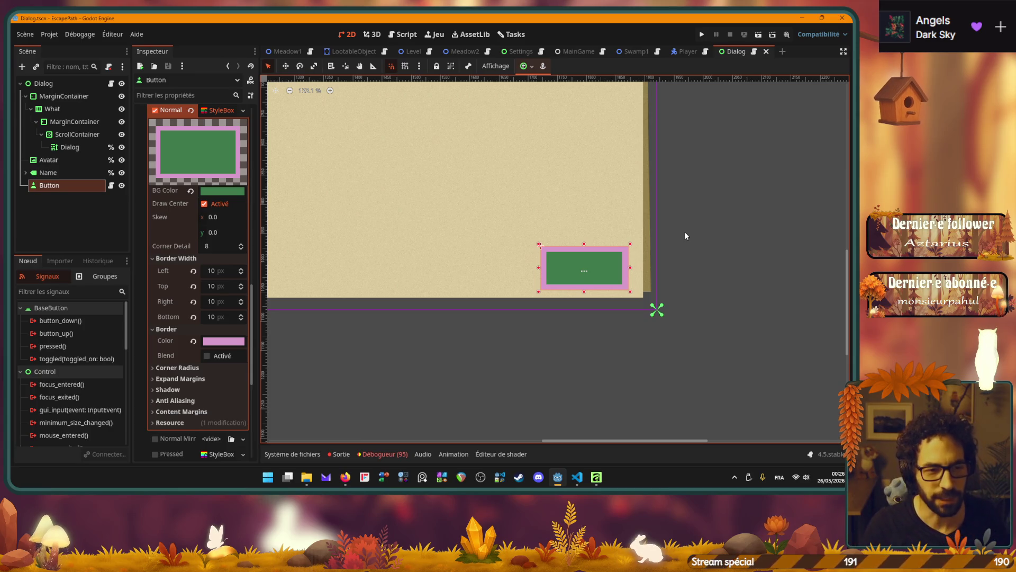
# Darken the button's border colour to mauve 9c6e91 and zoom out to view the whole dialog.
pyautogui.click(224, 341)
pyautogui.moveTo(225, 250)
pyautogui.mouseDown()
pyautogui.moveTo(210, 252)
pyautogui.moveTo(219, 251)
pyautogui.mouseUp()
pyautogui.click(337, 275)
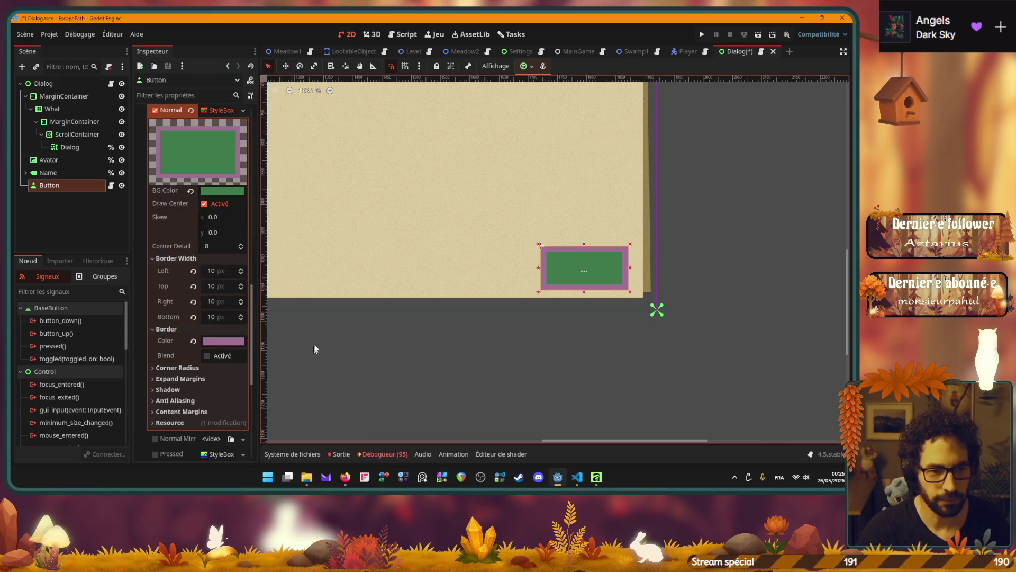
pyautogui.scroll(-6, 315, 349)
pyautogui.moveTo(356, 283); pyautogui.dragTo(626, 299)
pyautogui.scroll(-3, 626, 300)
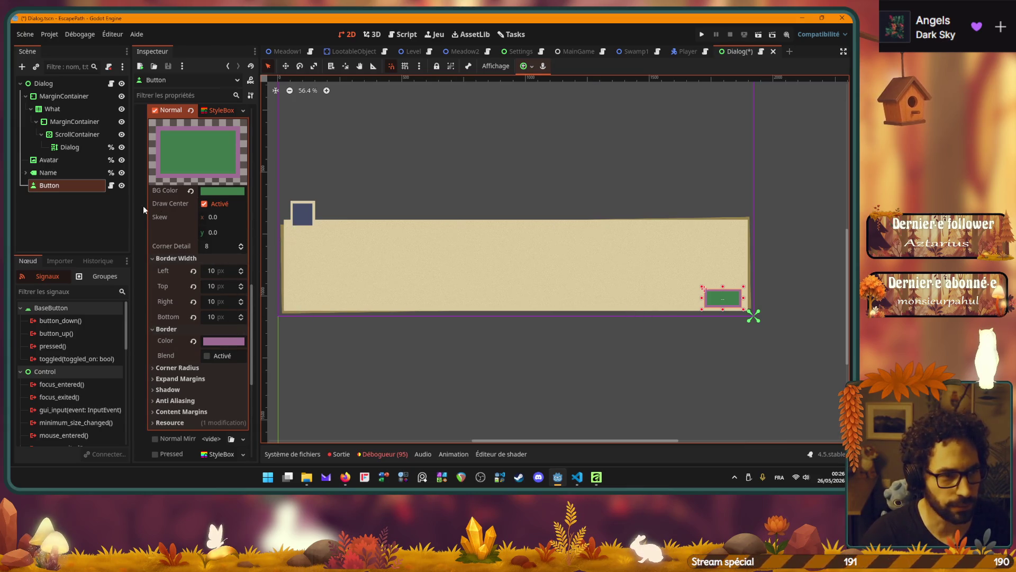
pyautogui.click(49, 159)
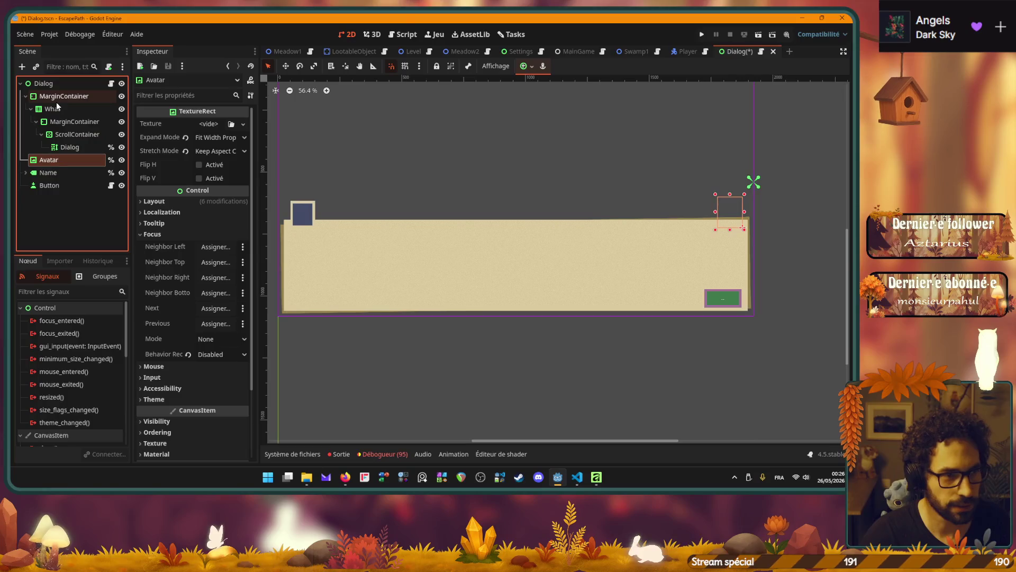
# Copy the Name label's Normal StyleBox BG Color value.
pyautogui.click(63, 148)
pyautogui.click(63, 174)
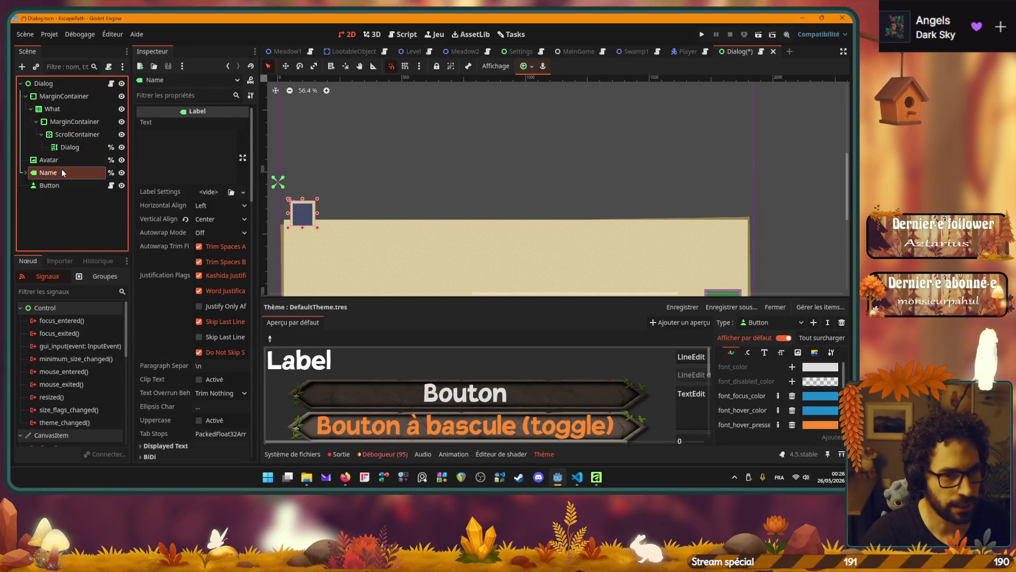
pyautogui.click(25, 173)
pyautogui.click(59, 184)
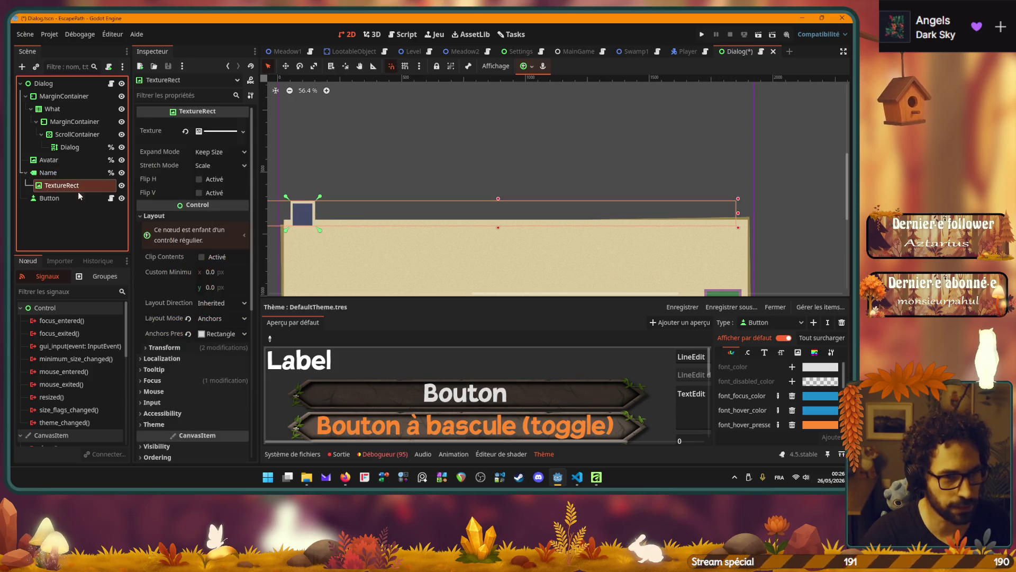
pyautogui.click(57, 173)
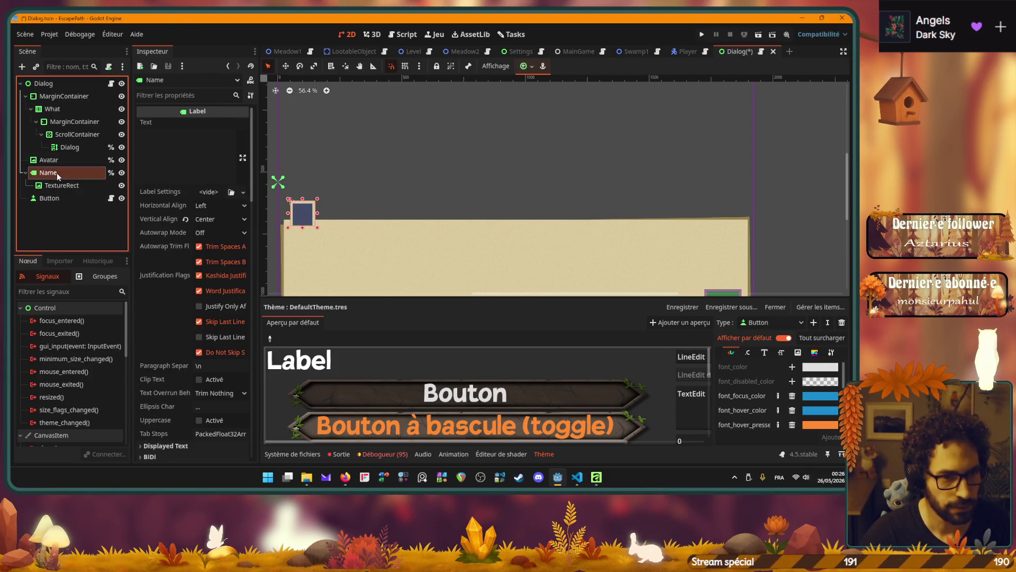
pyautogui.scroll(-10, 170, 252)
pyautogui.scroll(-3, 169, 252)
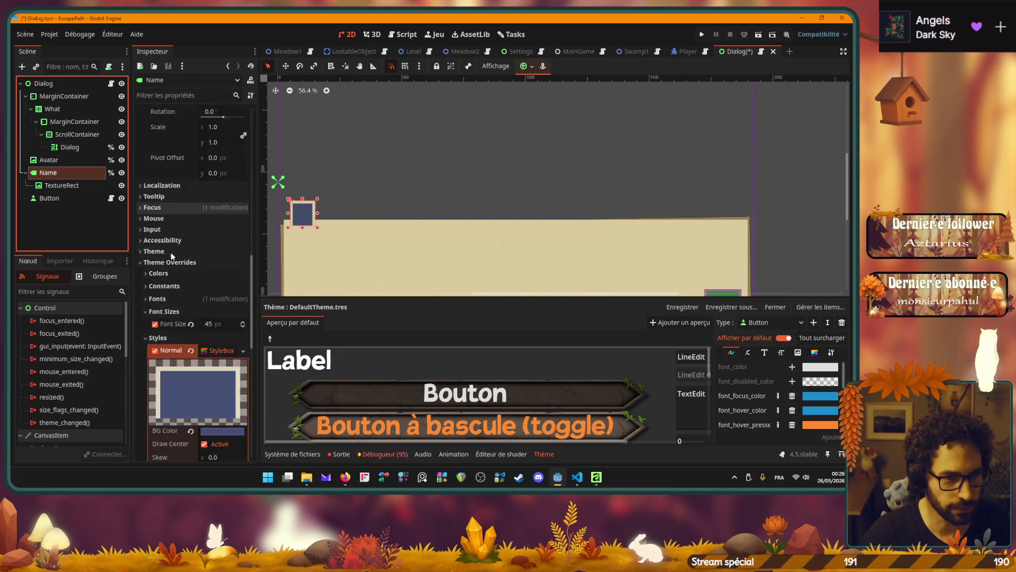
pyautogui.scroll(-4, 171, 252)
pyautogui.rightClick(170, 254)
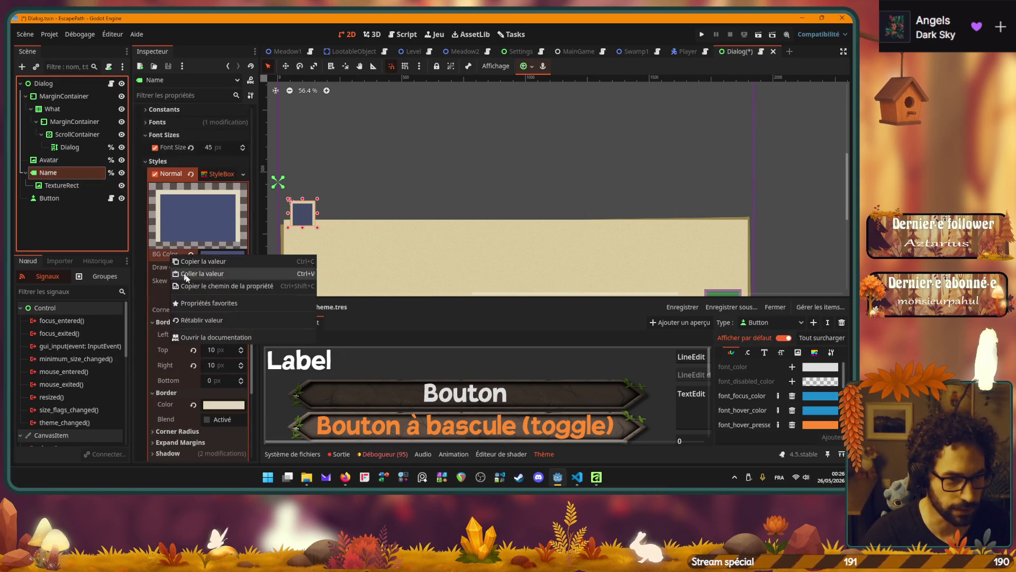
pyautogui.click(210, 274)
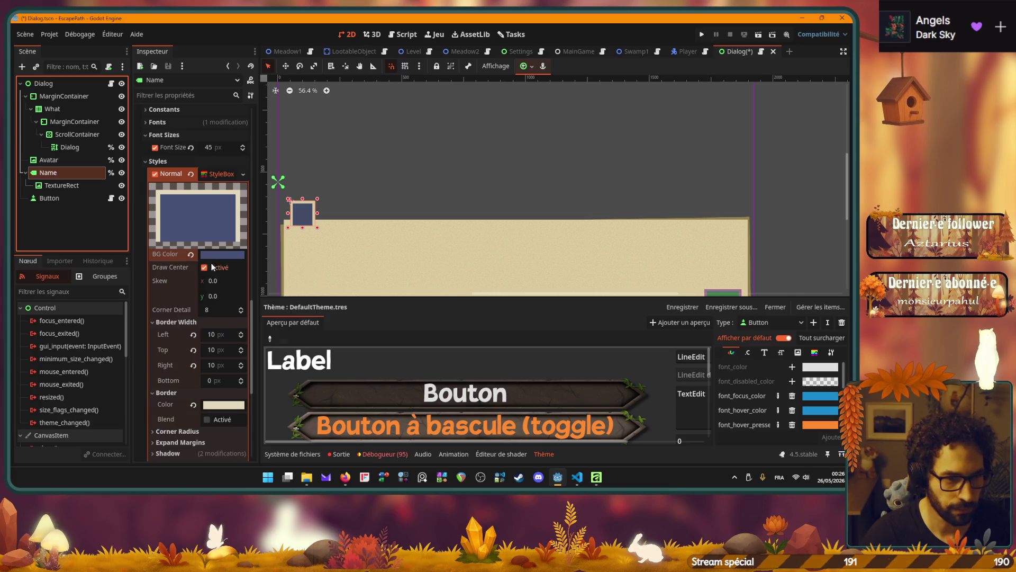
# Paste that blue-grey into the Button's Border Color and save the Dialog scene.
pyautogui.click(52, 197)
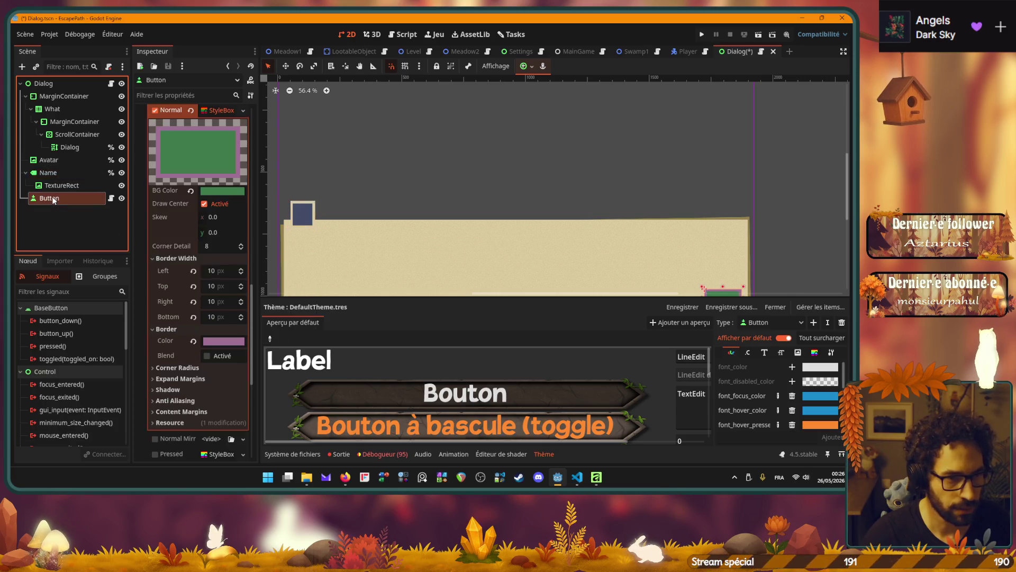
pyautogui.rightClick(166, 341)
pyautogui.click(189, 360)
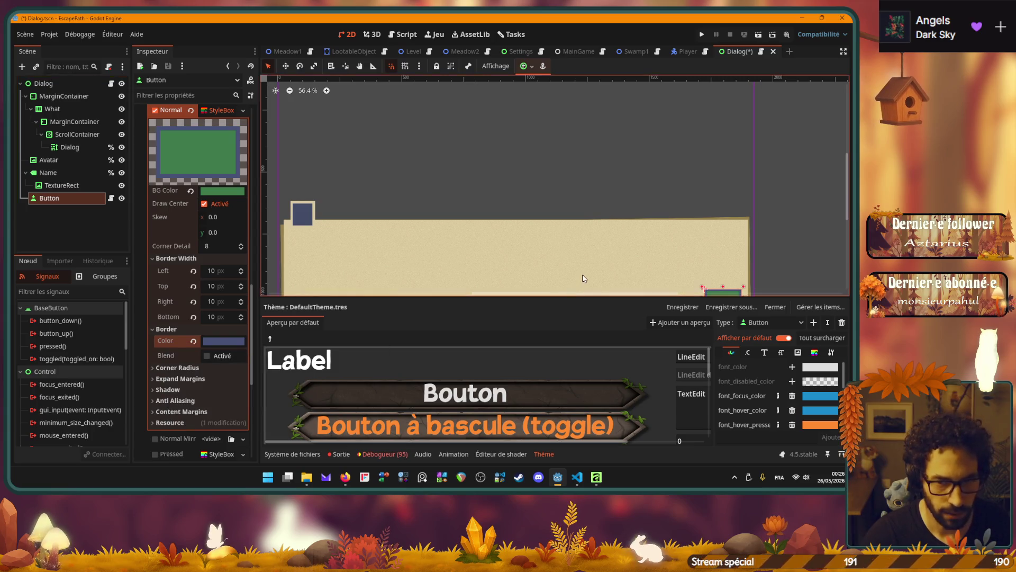
pyautogui.hotkey('ctrl', 's')
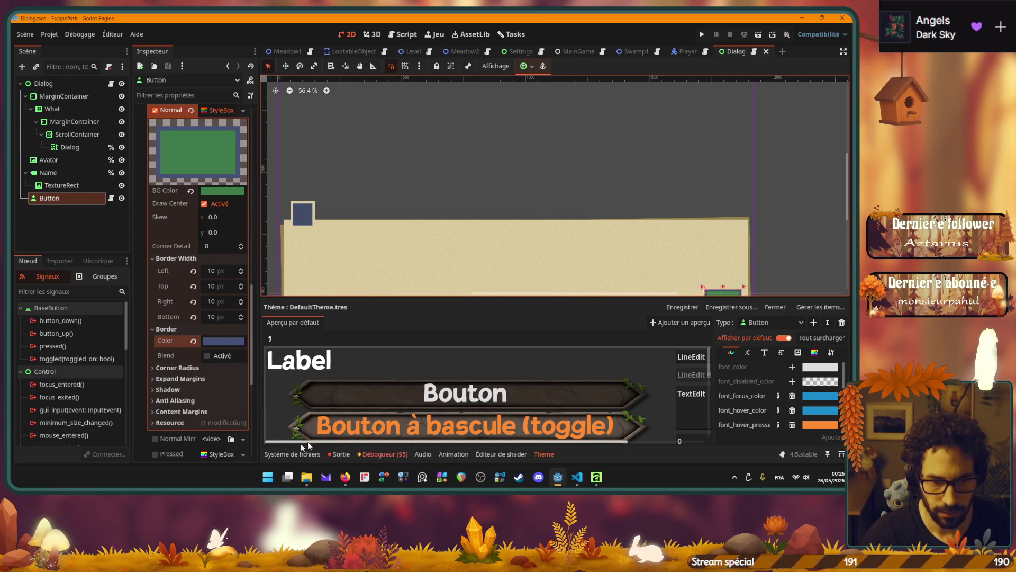
pyautogui.click(287, 452)
pyautogui.click(288, 452)
pyautogui.click(698, 345)
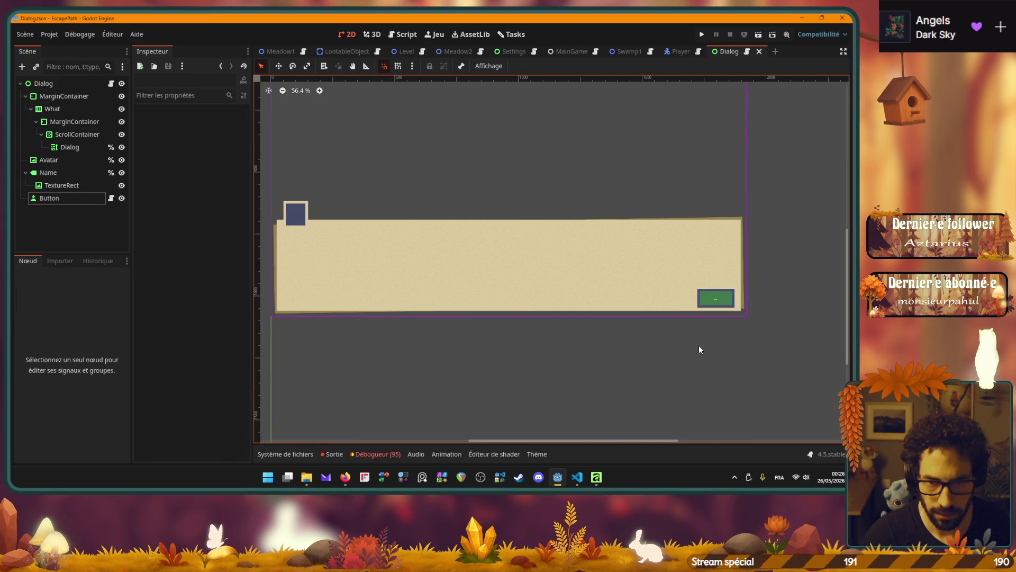
pyautogui.click(38, 200)
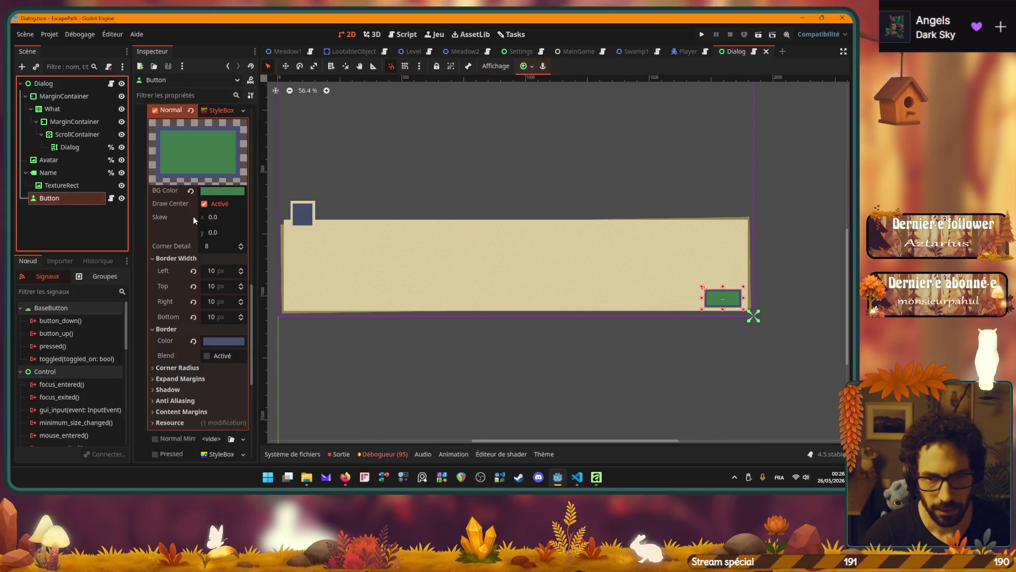
# Set the button StyleBox's border width to 5 px on all sides.
pyautogui.scroll(-3, 198, 262)
pyautogui.scroll(2, 198, 262)
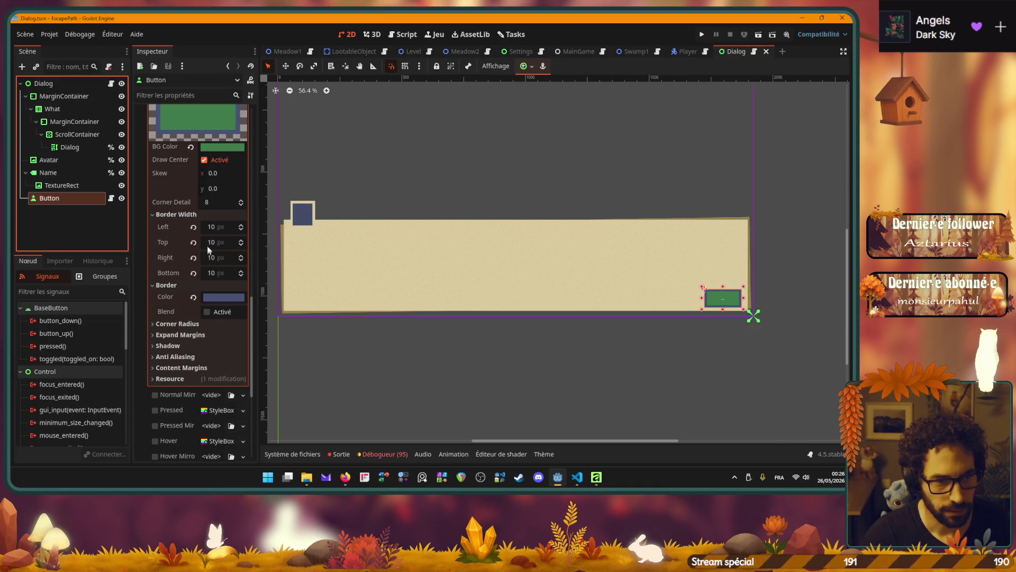
pyautogui.click(214, 227)
pyautogui.write('5')
pyautogui.press('Tab')
pyautogui.press('Tab')
pyautogui.press('Tab')
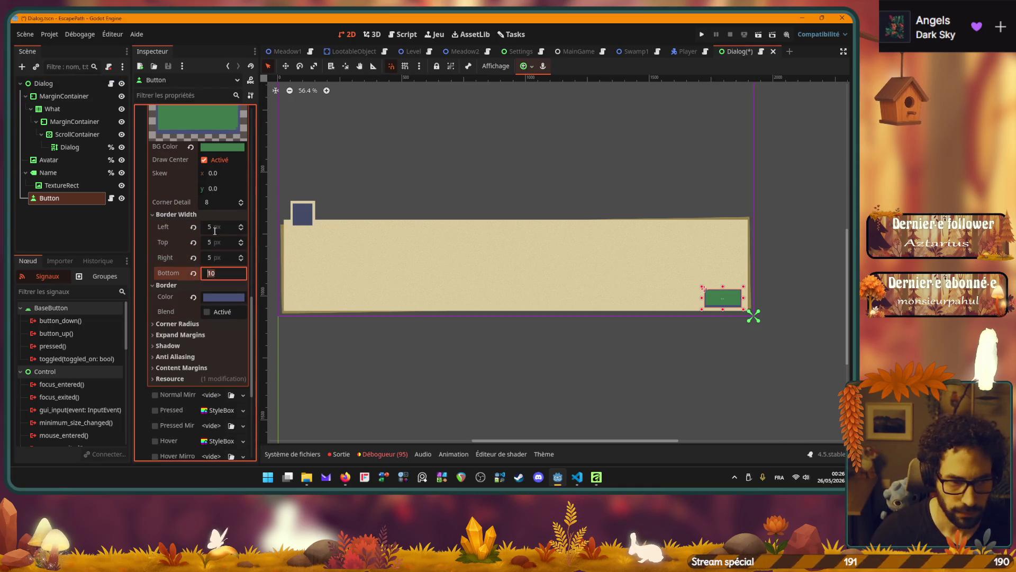
pyautogui.press('Return')
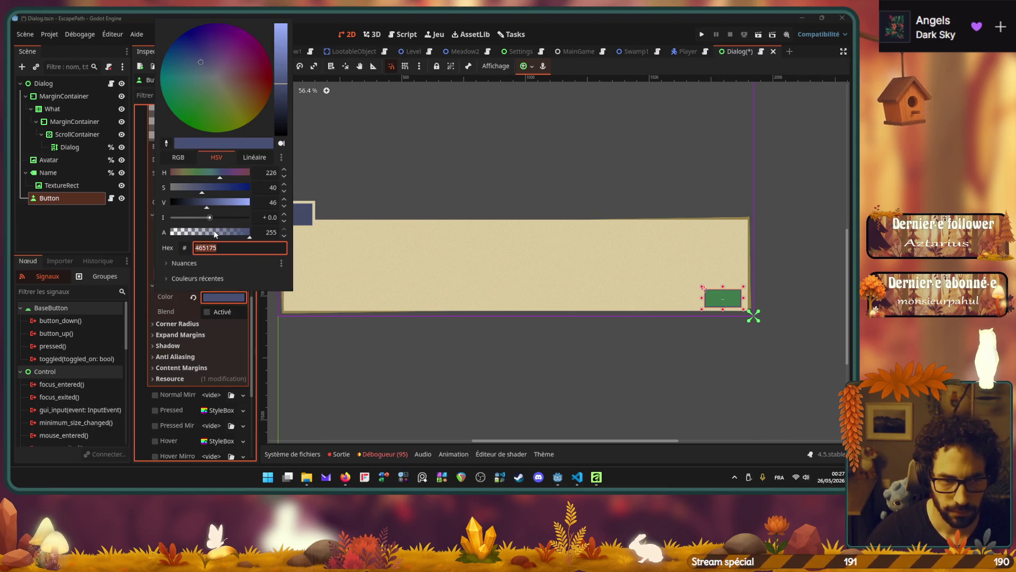
pyautogui.click(427, 402)
pyautogui.click(427, 401)
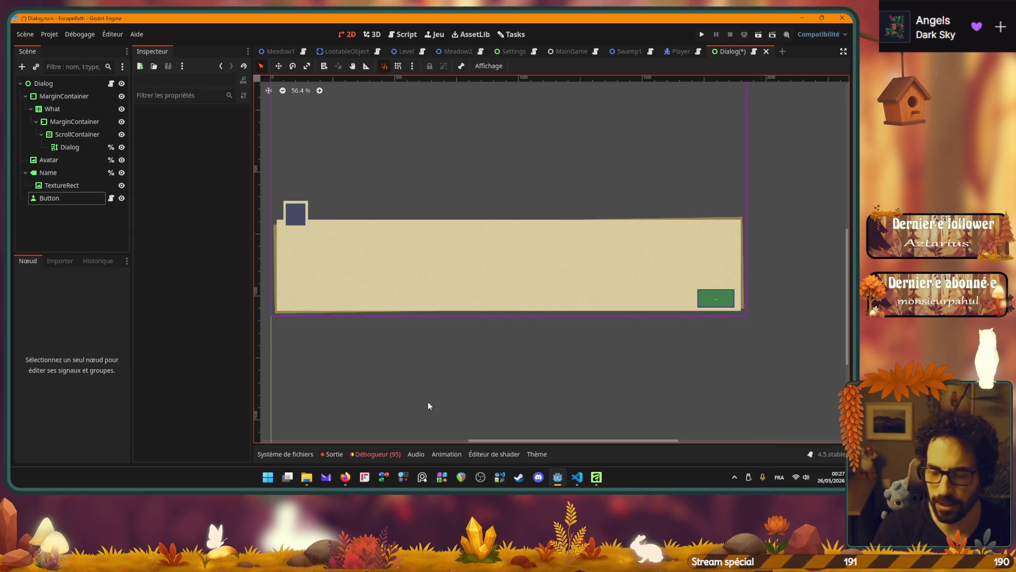
# Run the Dialog scene with F6 to test the thinner border.
pyautogui.scroll(1, 754, 293)
pyautogui.scroll(9, 754, 294)
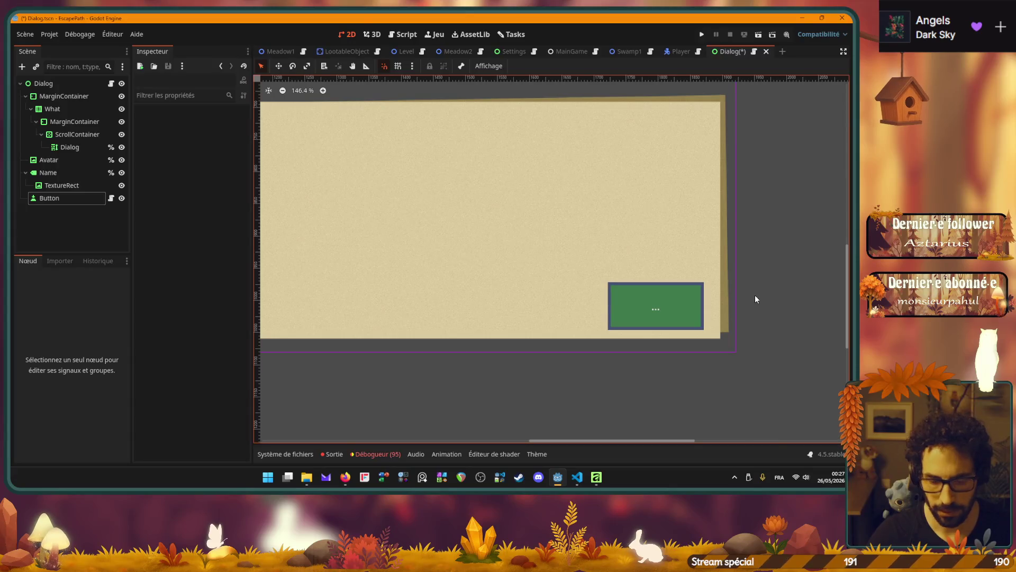
pyautogui.scroll(4, 748, 313)
pyautogui.scroll(-5, 749, 313)
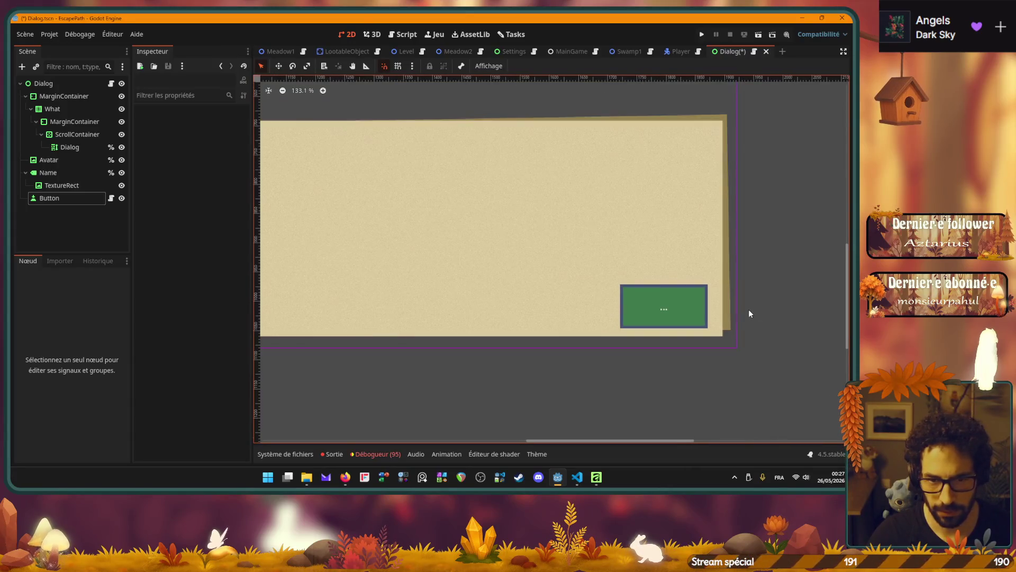
pyautogui.scroll(-11, 748, 311)
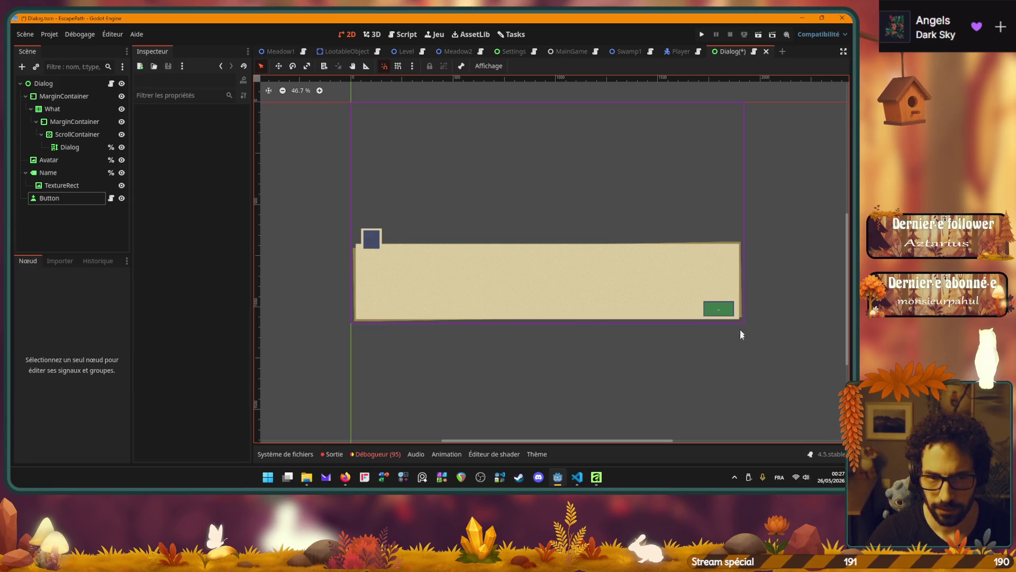
pyautogui.press('F6')
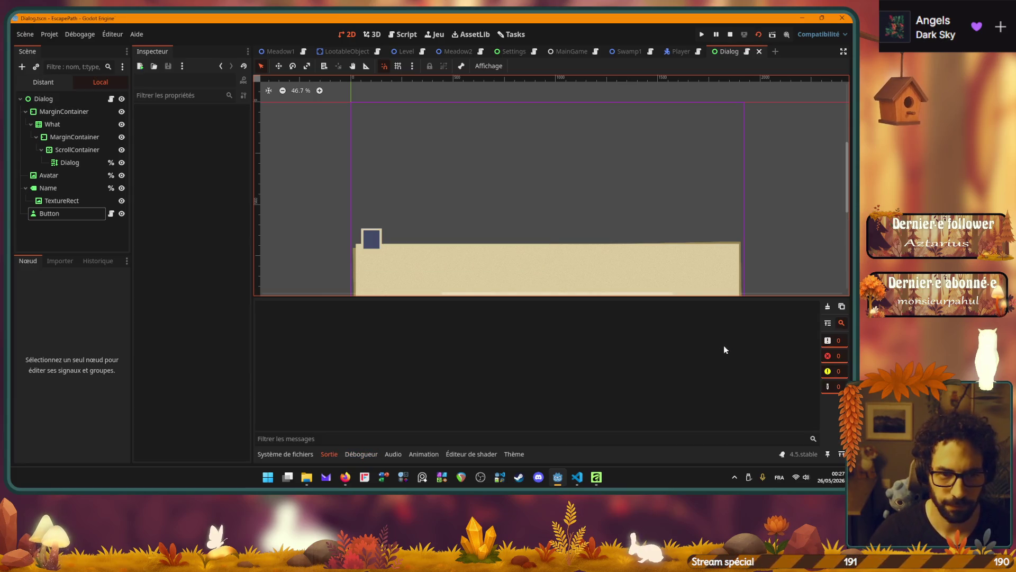
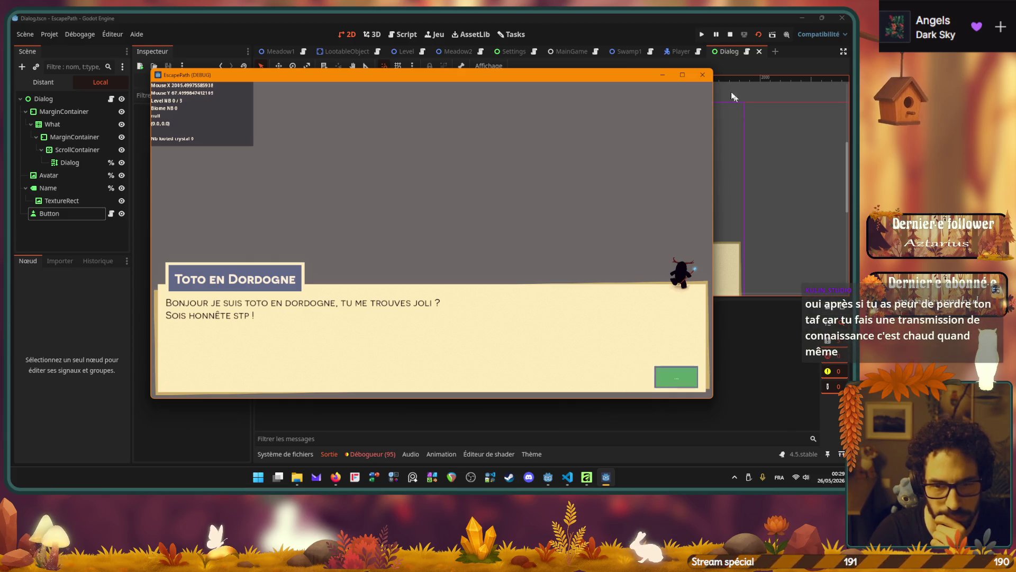
# Drag the green Button up above the dialog panel and run the scene with F6.
pyautogui.click(703, 75)
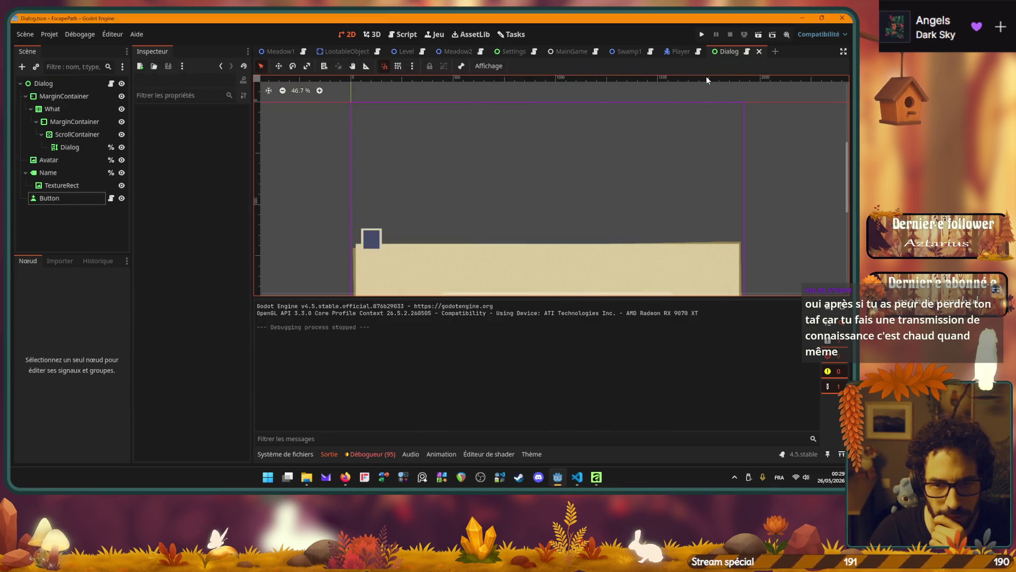
pyautogui.moveTo(643, 198)
pyautogui.mouseDown()
pyautogui.moveTo(595, 127)
pyautogui.moveTo(585, 146)
pyautogui.mouseUp()
pyautogui.click(33, 200)
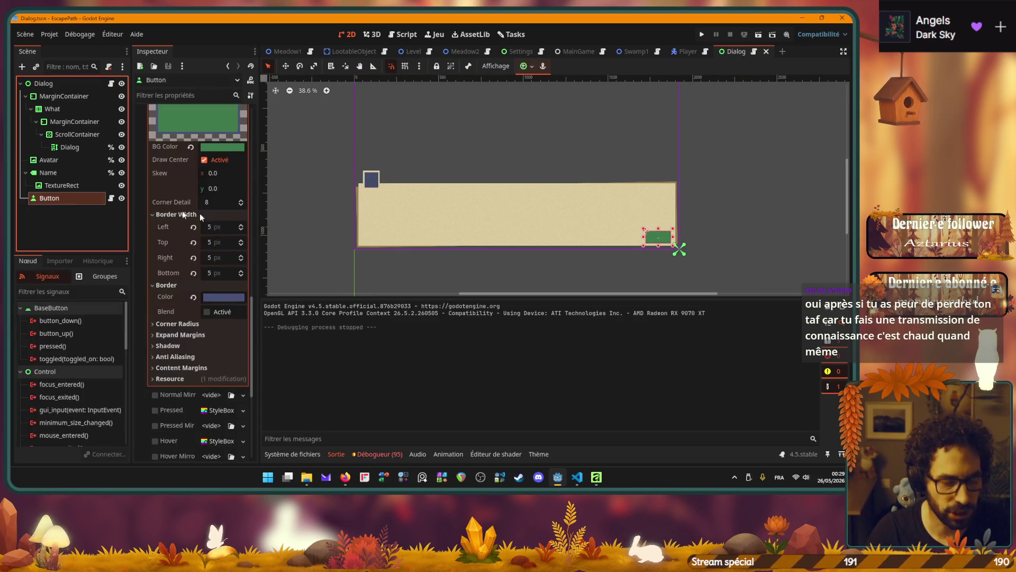
pyautogui.moveTo(652, 240)
pyautogui.mouseDown()
pyautogui.moveTo(609, 170)
pyautogui.moveTo(617, 200)
pyautogui.moveTo(617, 166)
pyautogui.mouseUp()
pyautogui.press('F6')
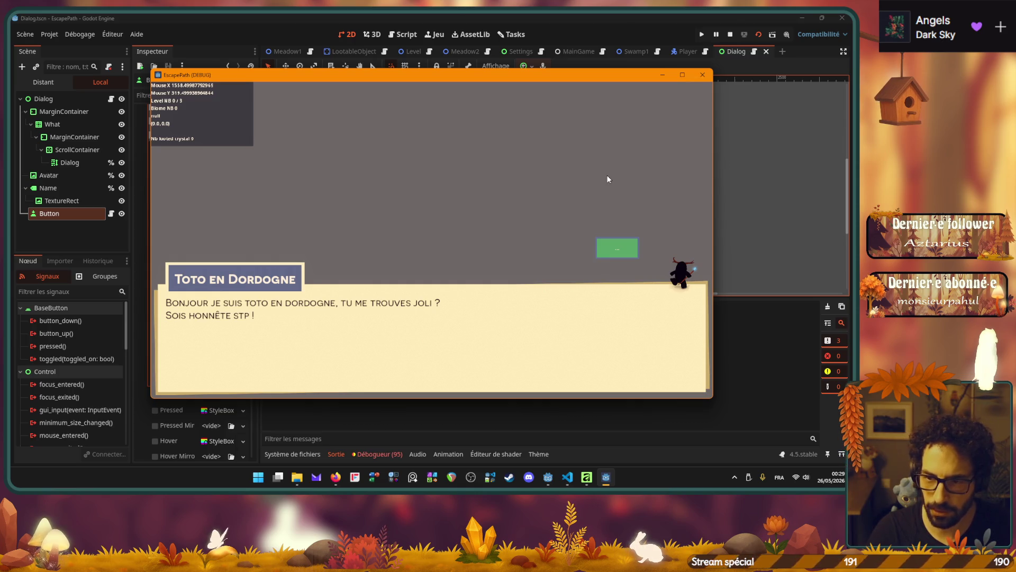
# End the test run, undo the button move and save the Dialog scene.
pyautogui.click(620, 260)
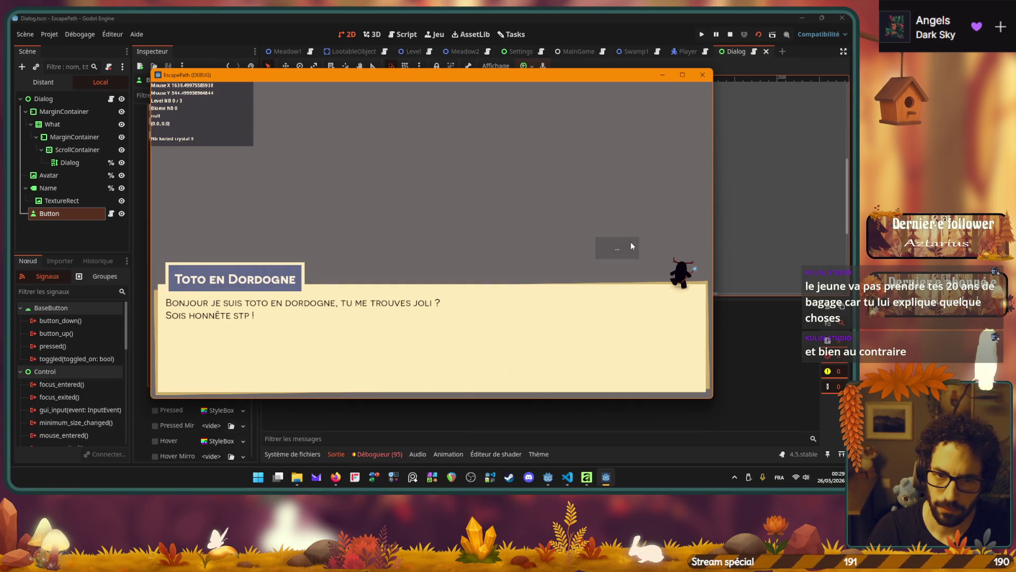
pyautogui.click(702, 75)
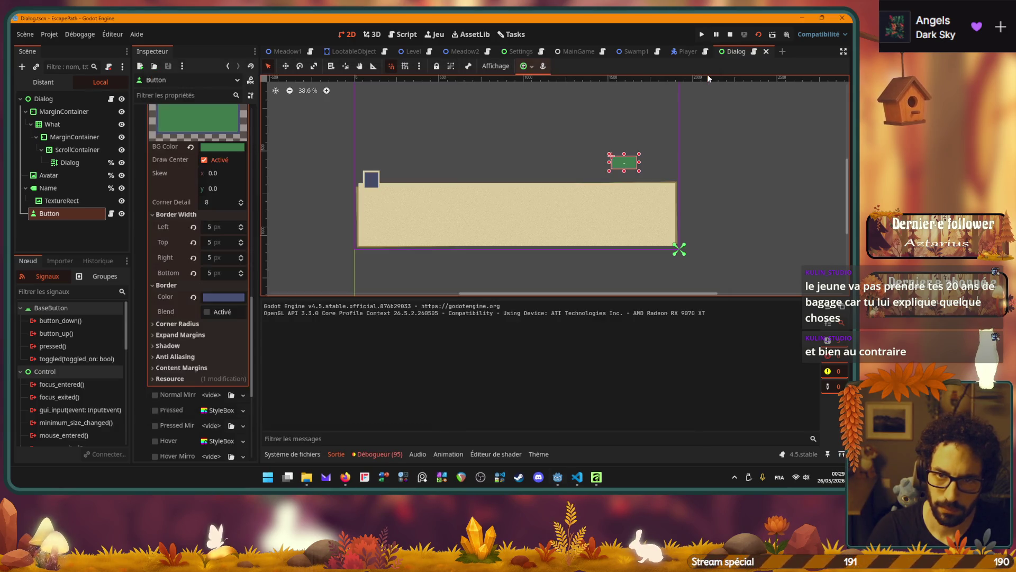
pyautogui.hotkey('ctrl', 'z')
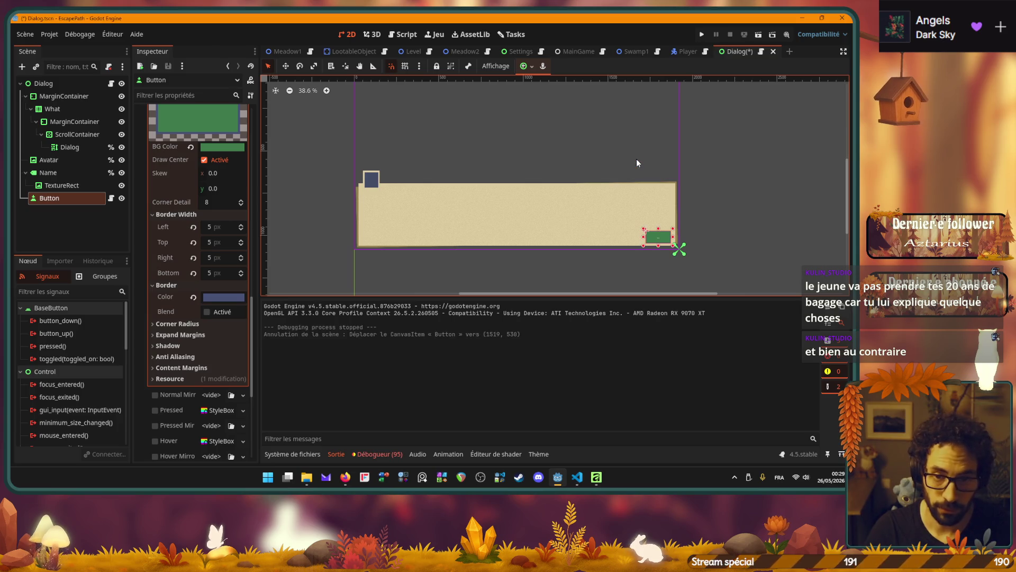
pyautogui.hotkey('ctrl', 's')
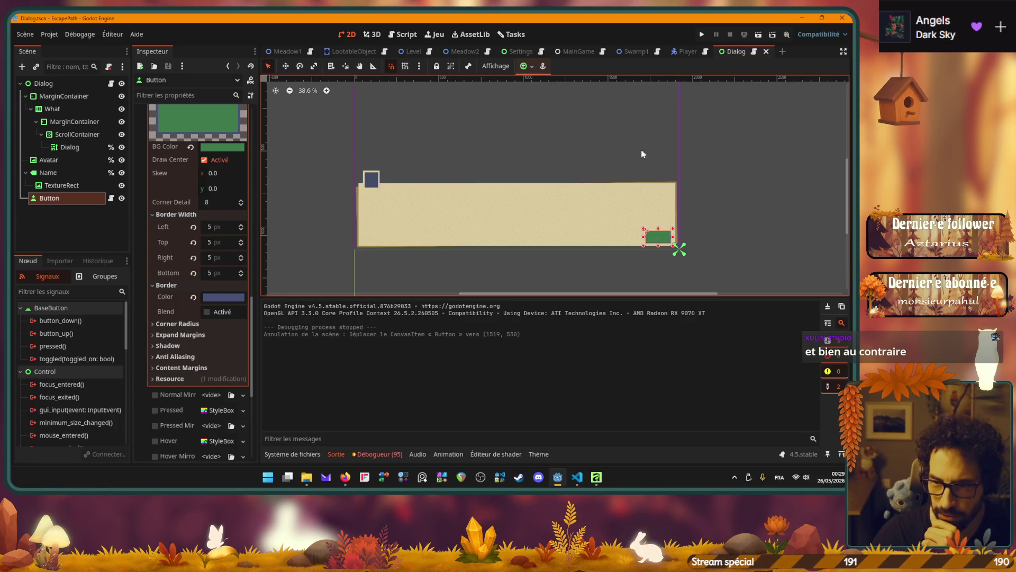
# Reselect the Button node in the Scene tree.
pyautogui.click(703, 245)
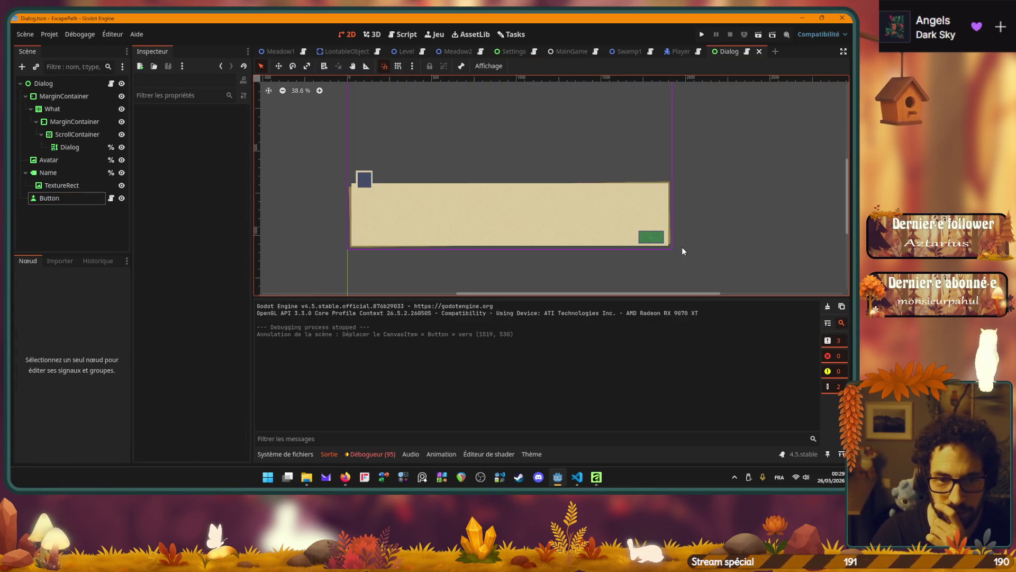
pyautogui.scroll(3, 683, 251)
pyautogui.scroll(-2, 650, 240)
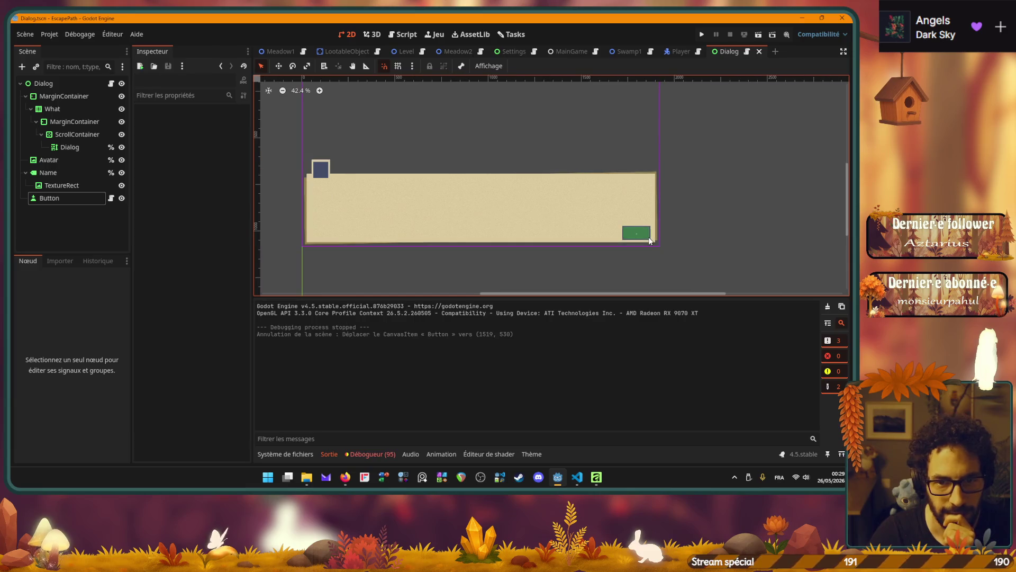
pyautogui.click(51, 198)
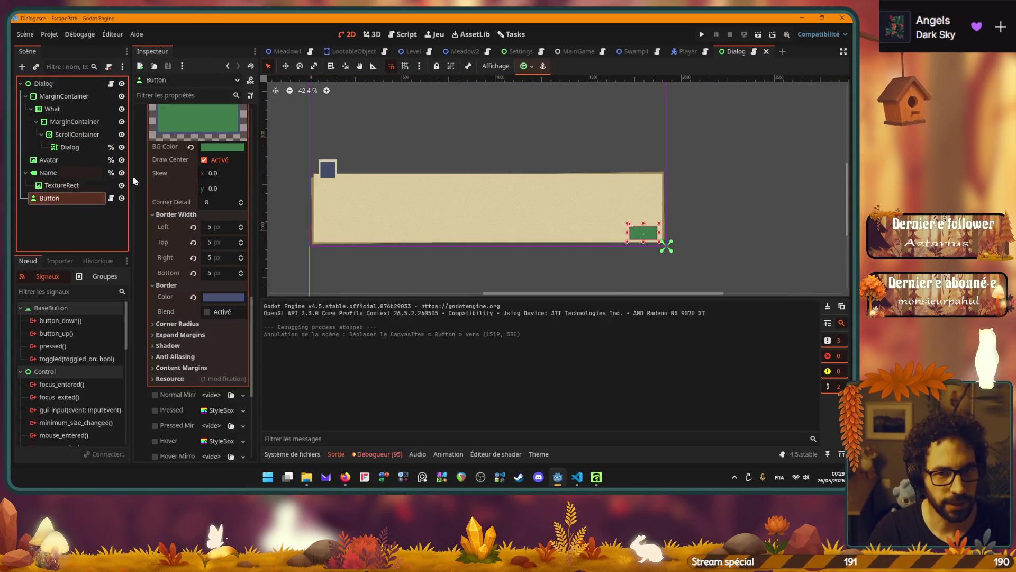
# Change the Button's Text to 'Done !' and save the scene.
pyautogui.scroll(10, 180, 158)
pyautogui.click(178, 168)
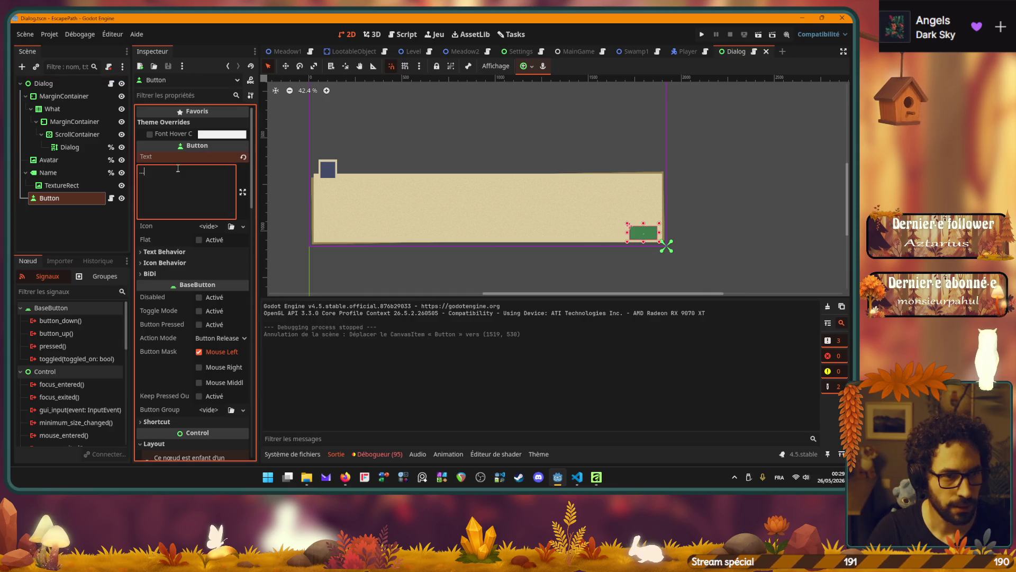
pyautogui.hotkey('ctrl', 'a')
pyautogui.write('D')
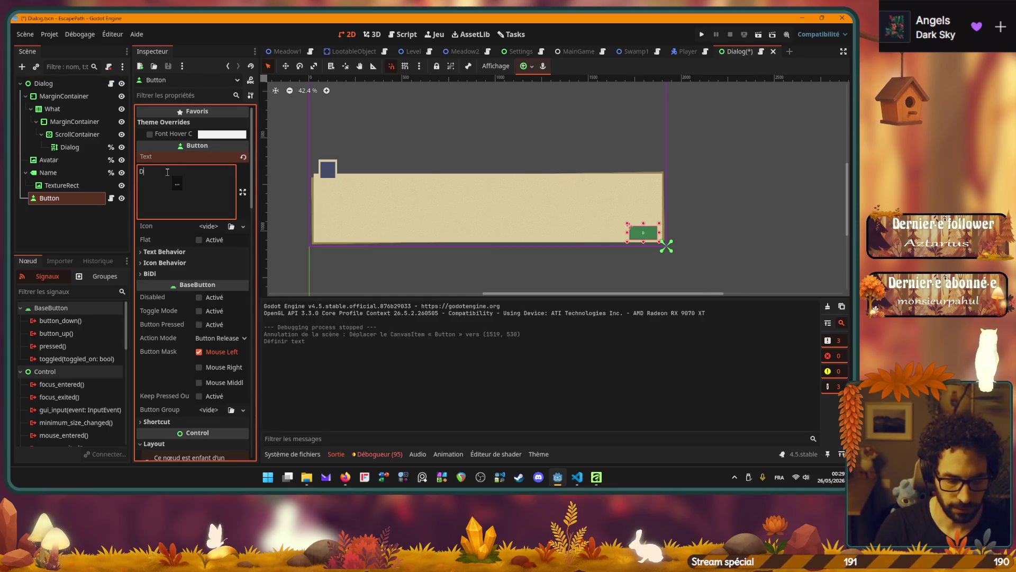
pyautogui.write('one !')
pyautogui.hotkey('ctrl', 's')
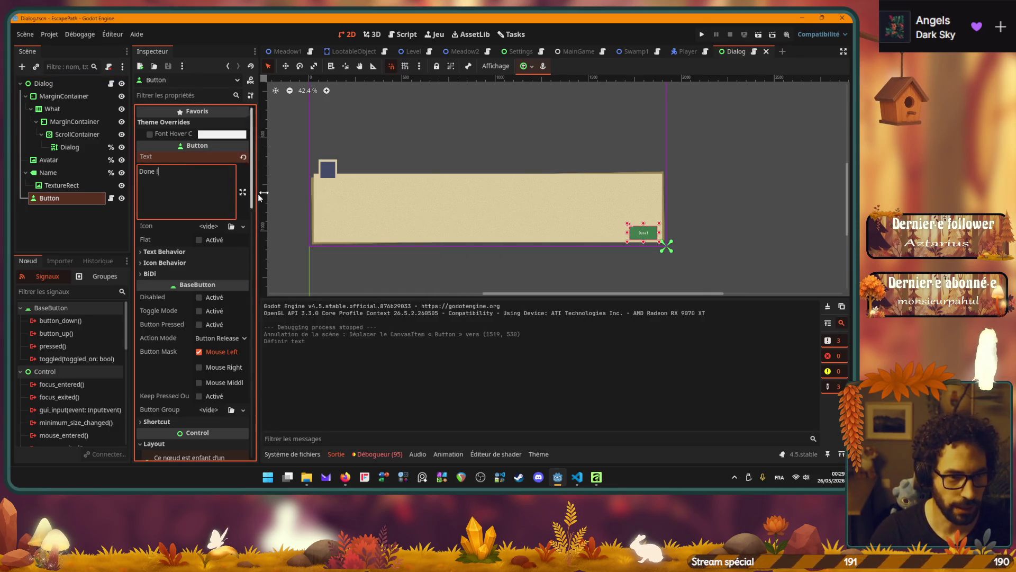
# Set the Button's CanvasItem Texture Filter to Linear and save.
pyautogui.click(298, 183)
pyautogui.scroll(2, 550, 214)
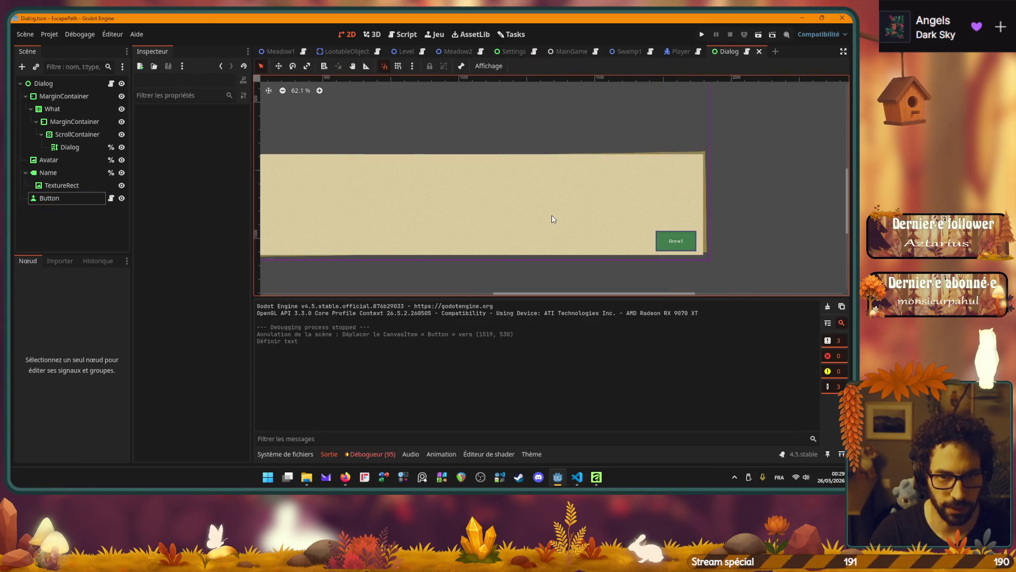
pyautogui.scroll(-1, 551, 215)
pyautogui.click(50, 199)
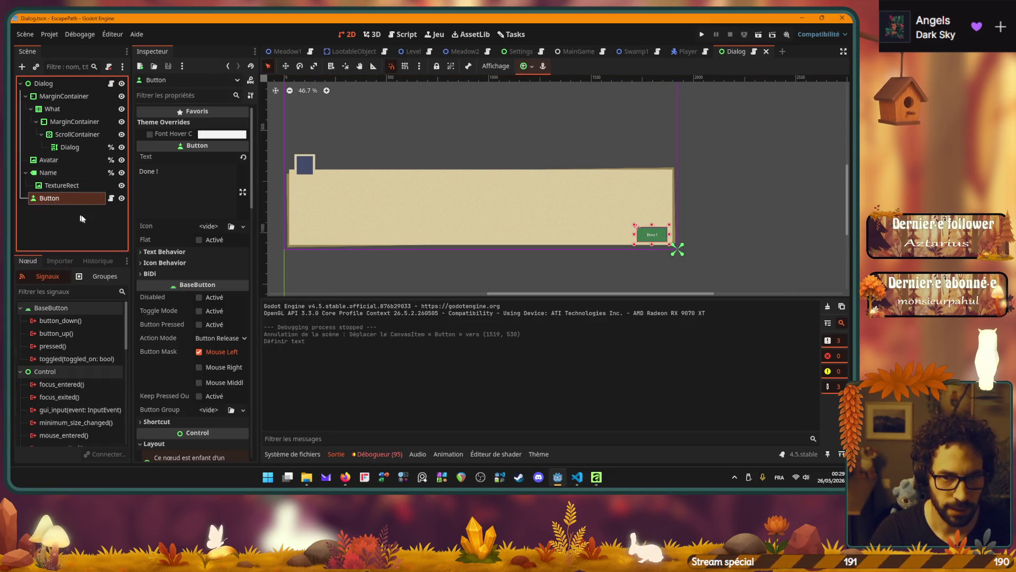
pyautogui.scroll(-5, 169, 284)
pyautogui.scroll(-5, 168, 284)
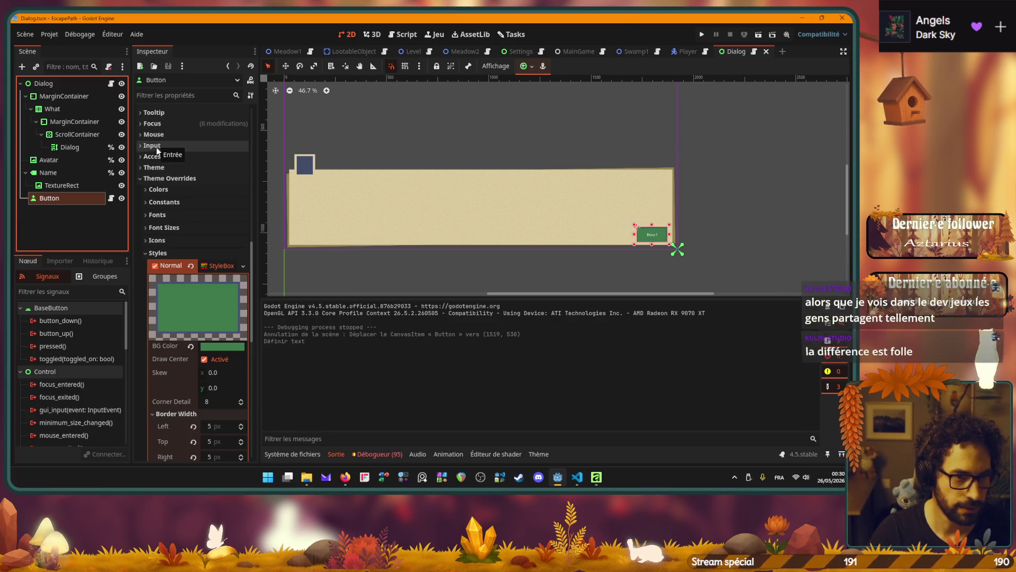
pyautogui.scroll(-5, 157, 158)
pyautogui.click(155, 358)
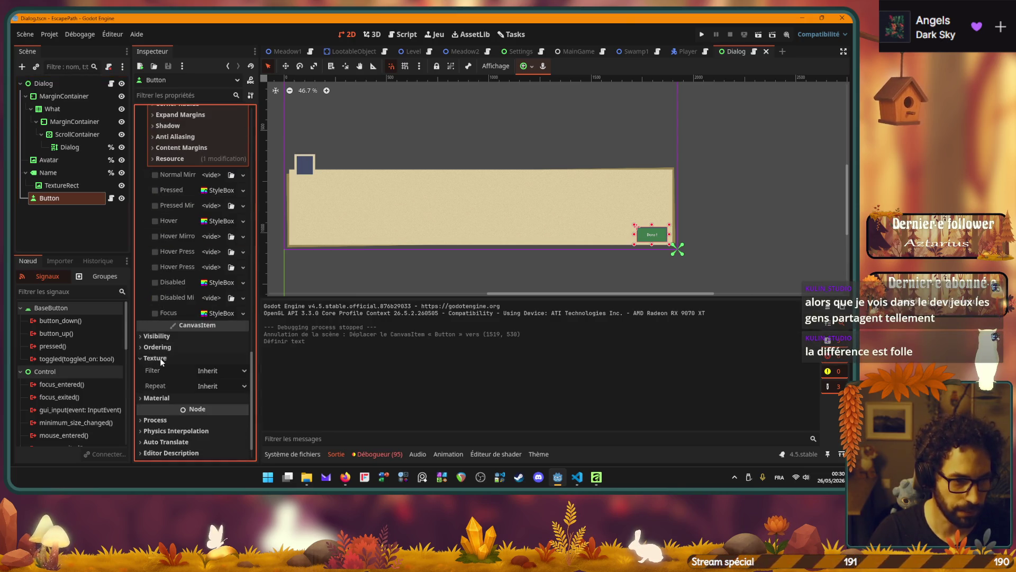
pyautogui.click(219, 370)
pyautogui.click(223, 409)
pyautogui.hotkey('ctrl', 's')
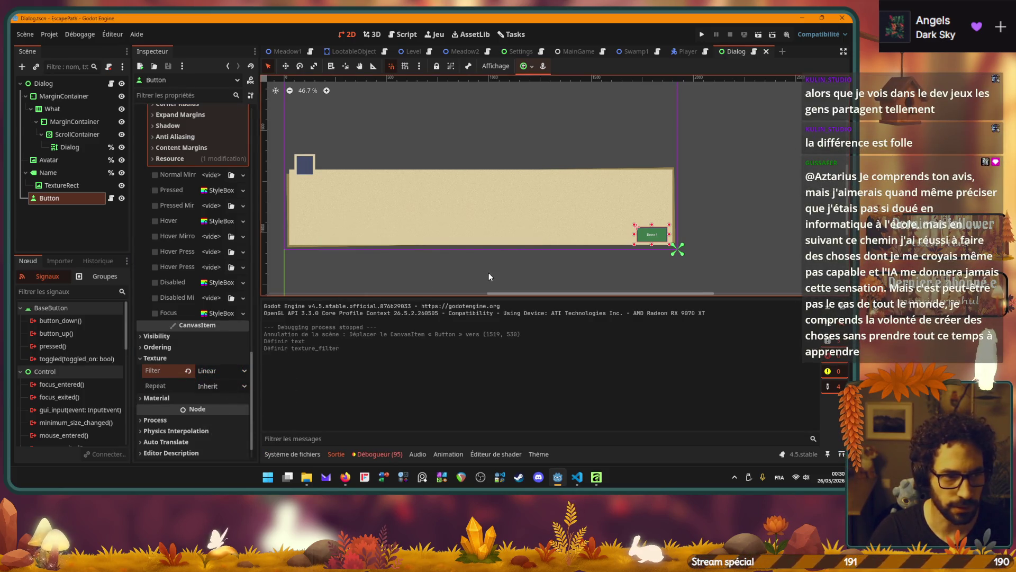
# Collapse the Texture section and scroll back up the Inspector.
pyautogui.scroll(1, 668, 234)
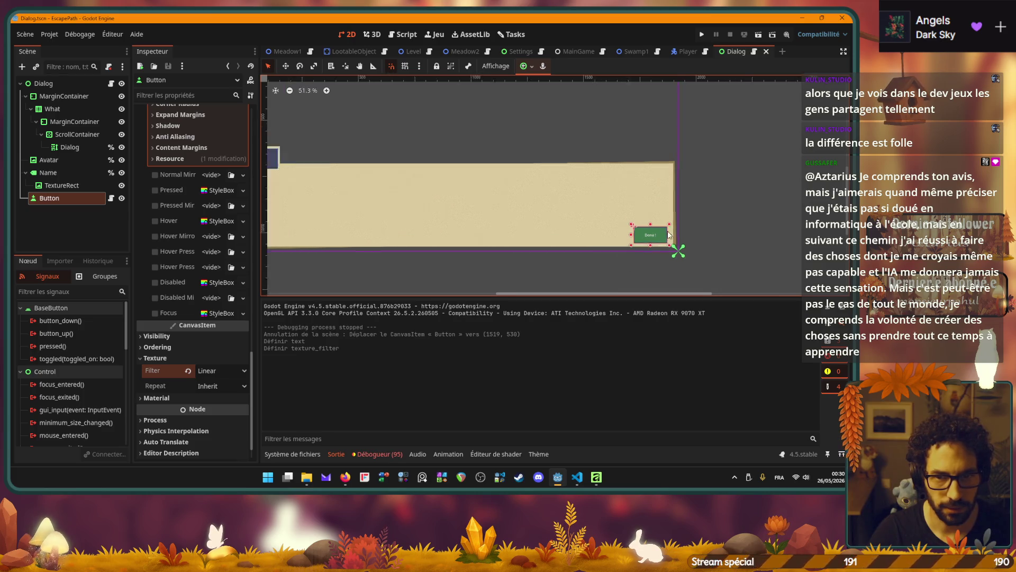
pyautogui.scroll(5, 666, 236)
pyautogui.scroll(-8, 659, 239)
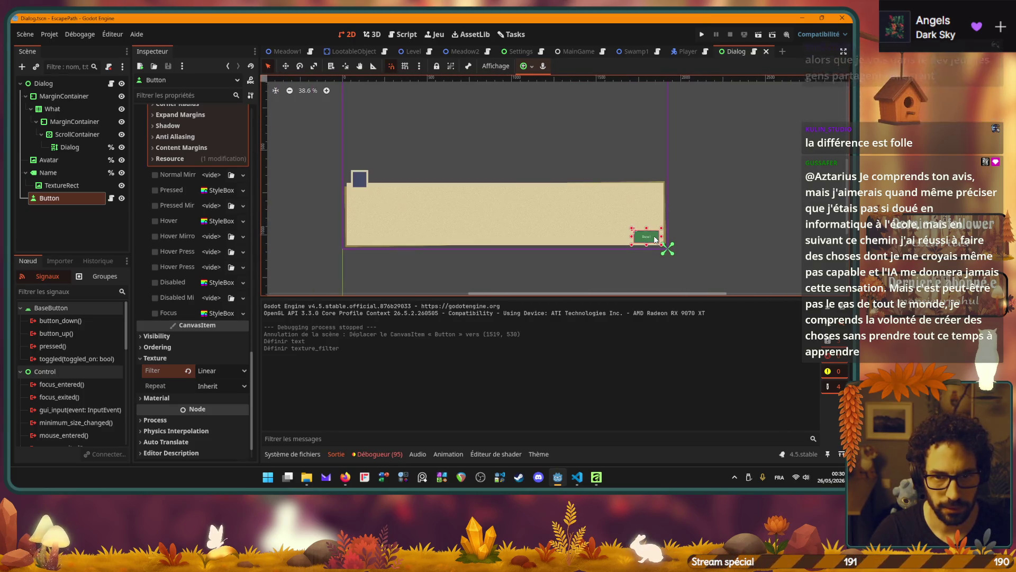
pyautogui.scroll(1, 656, 240)
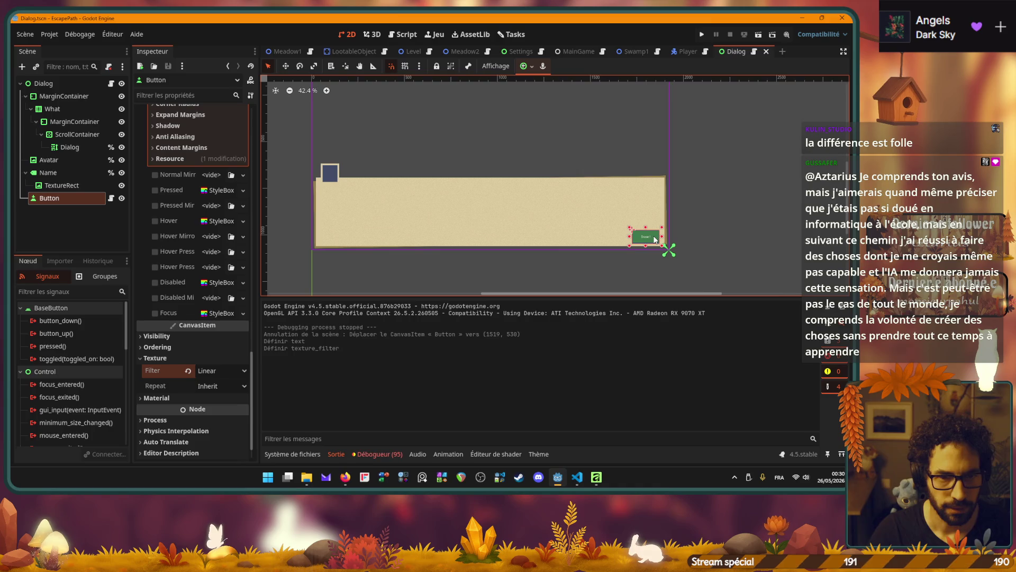
pyautogui.click(138, 361)
pyautogui.scroll(5, 171, 281)
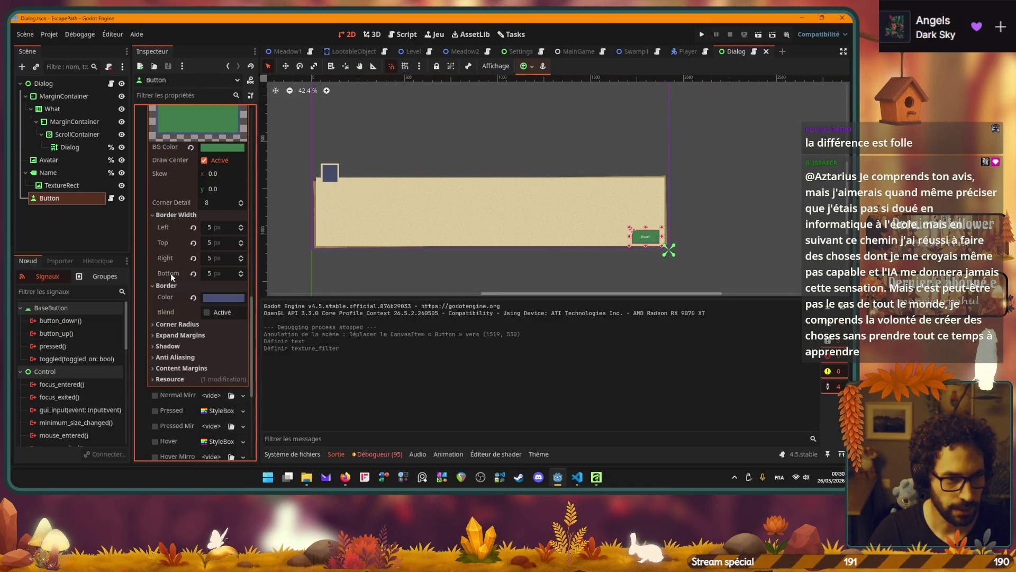
pyautogui.scroll(5, 170, 274)
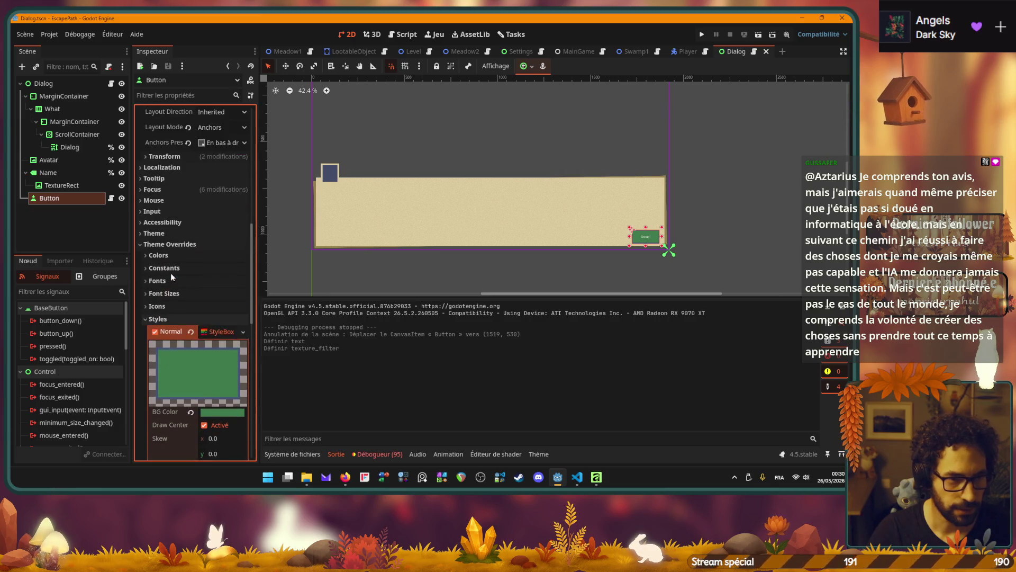
# Quick-load the Novecentosans font as the Button's Theme Override font and save.
pyautogui.click(159, 281)
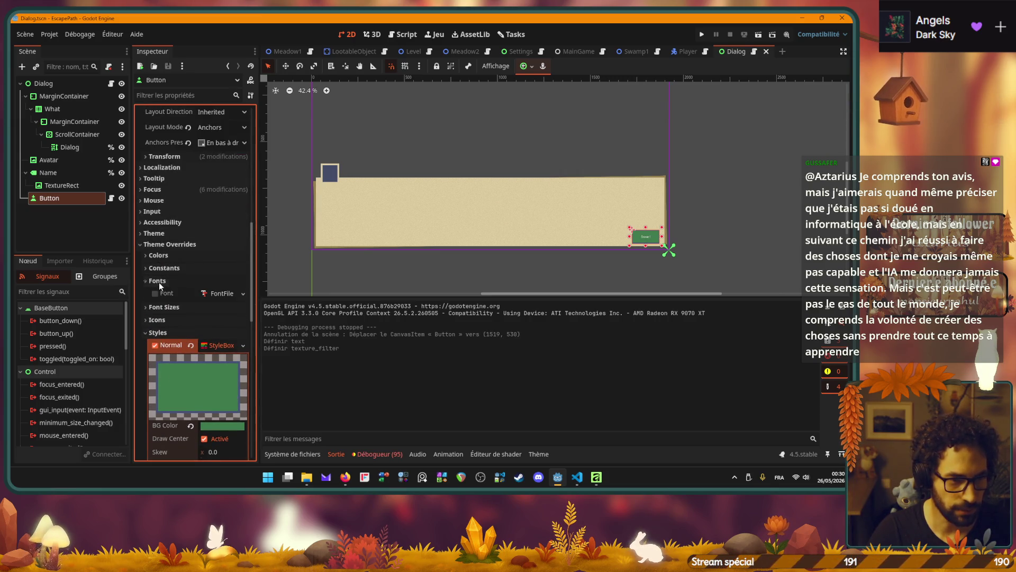
pyautogui.click(242, 294)
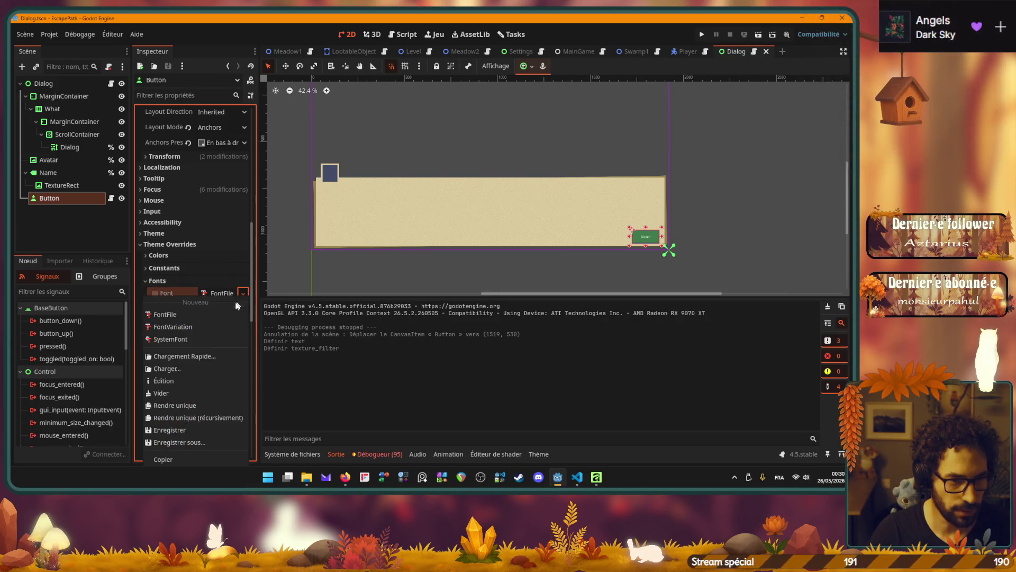
pyautogui.click(181, 357)
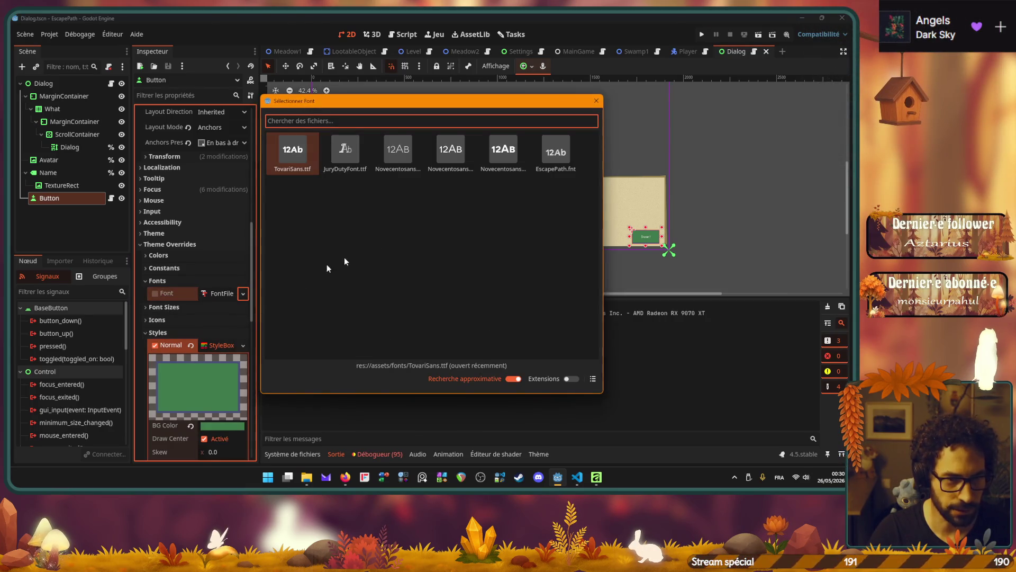
pyautogui.doubleClick(391, 154)
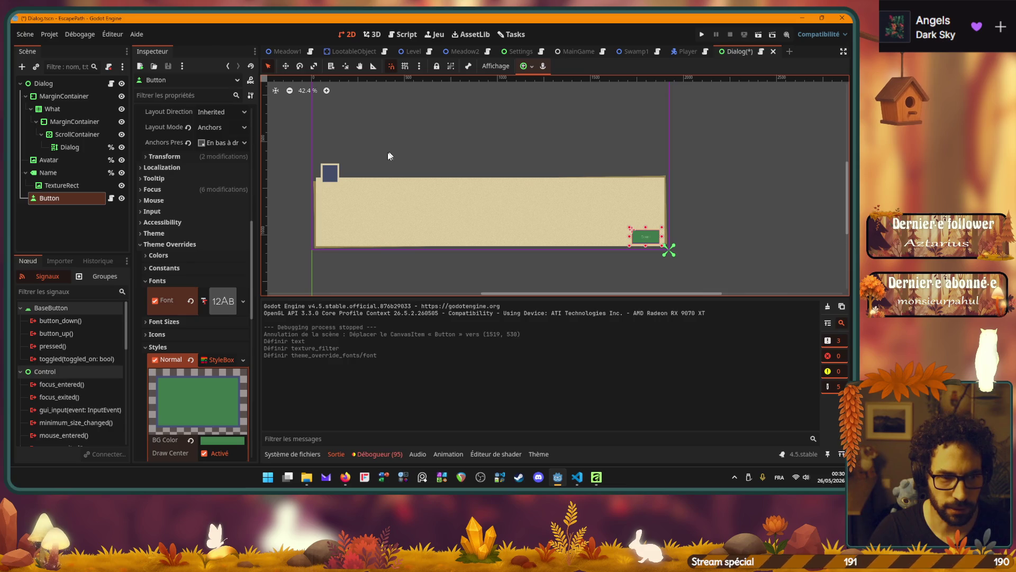
pyautogui.click(216, 304)
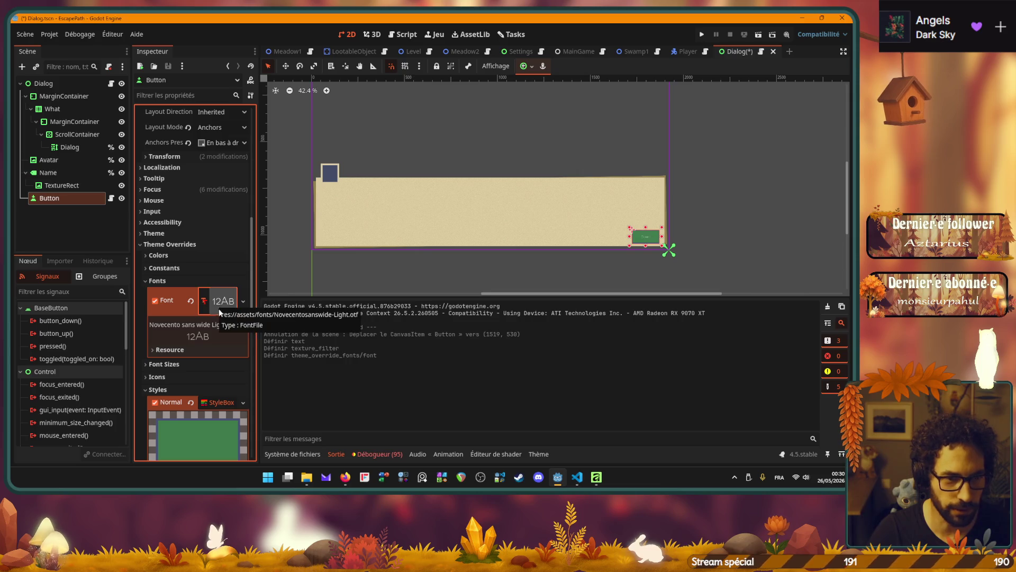
pyautogui.click(239, 301)
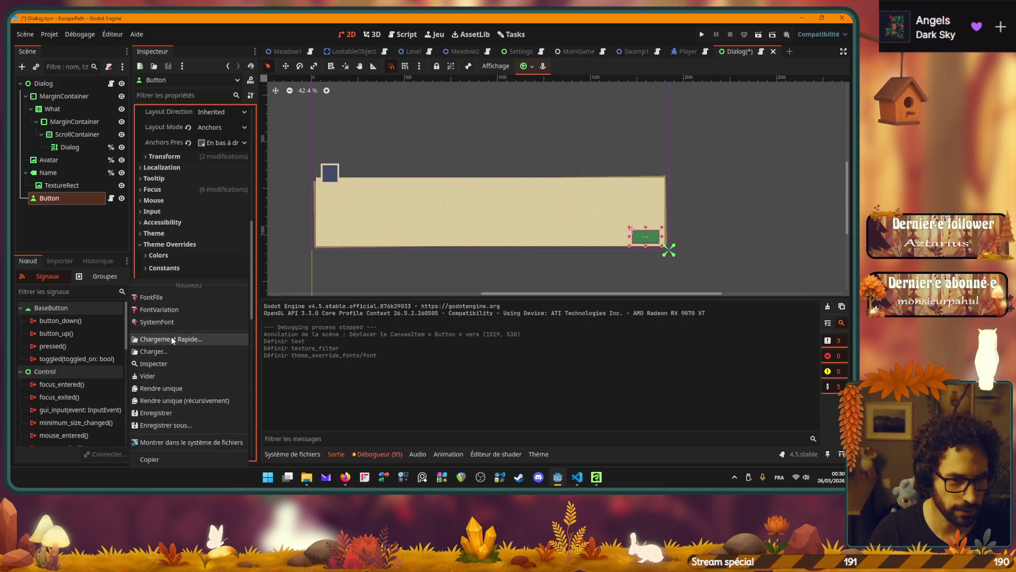
pyautogui.click(170, 336)
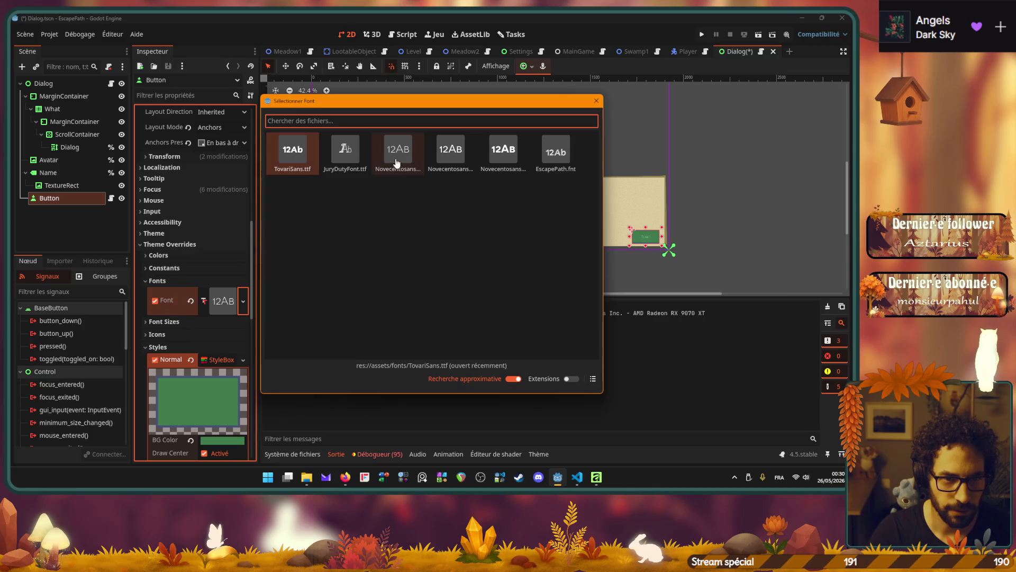
pyautogui.click(397, 159)
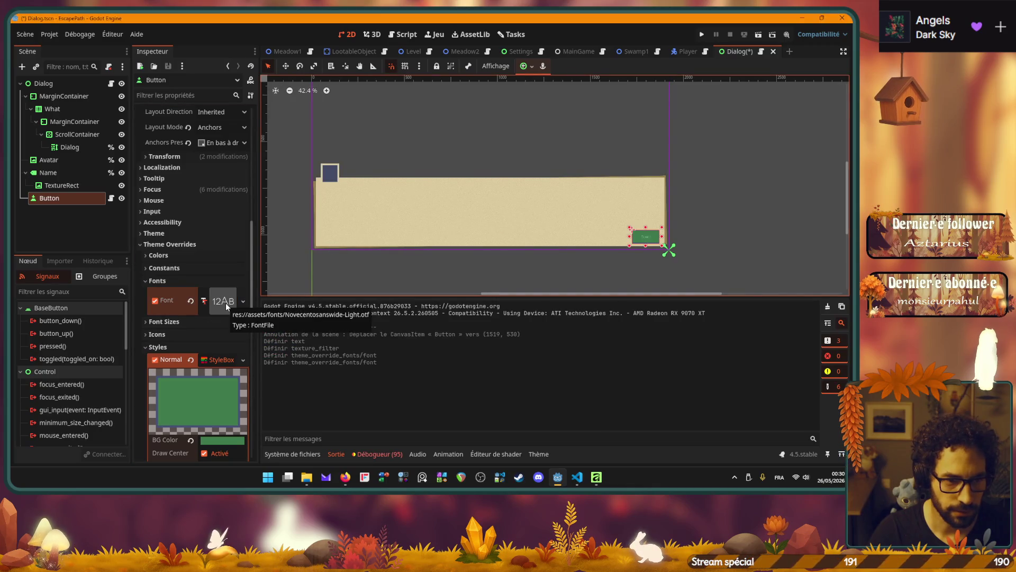
pyautogui.click(242, 301)
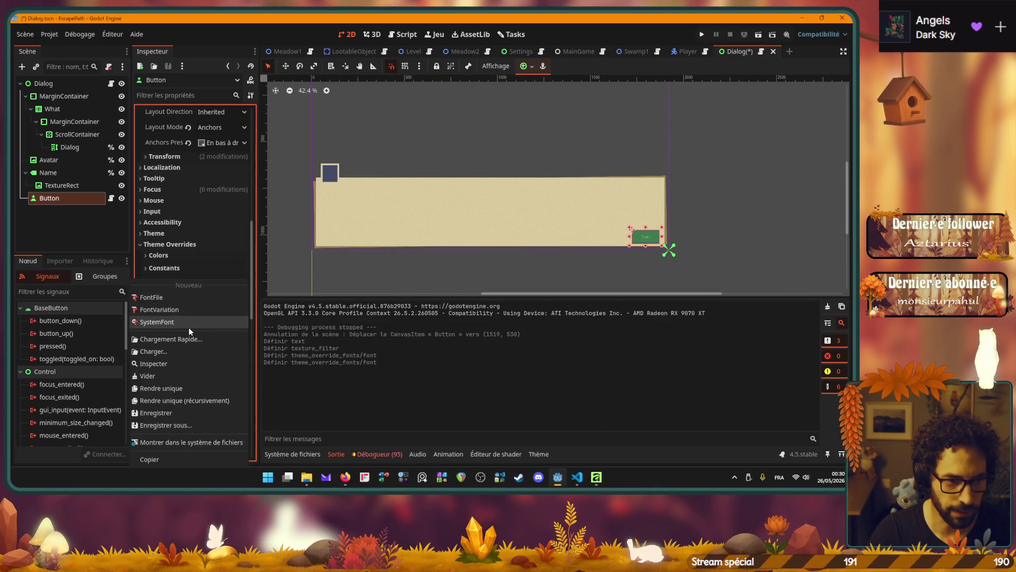
pyautogui.click(186, 339)
pyautogui.click(451, 151)
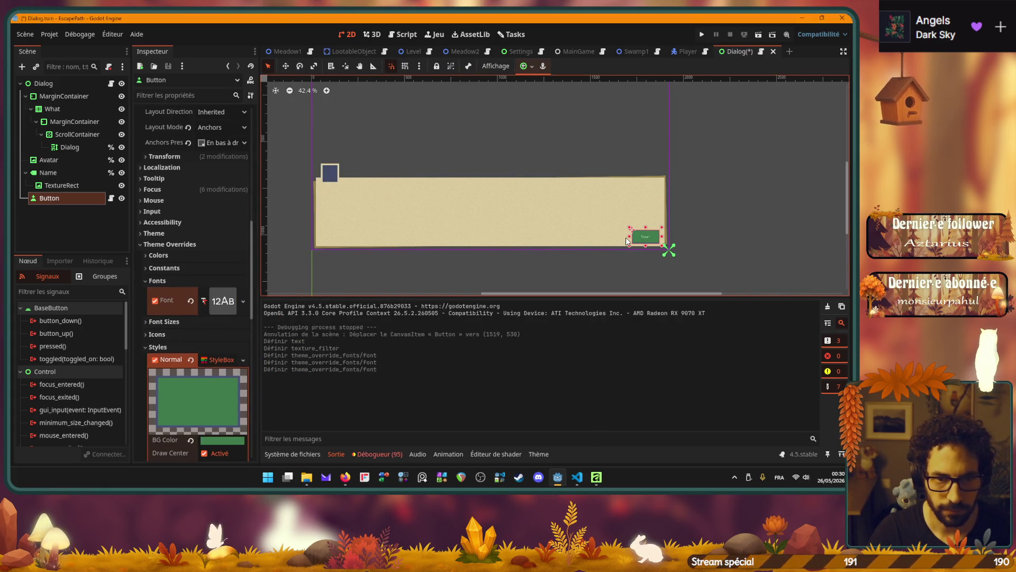
pyautogui.hotkey('ctrl', 's')
# Set the Button's Font Size override to 35 and save.
pyautogui.click(149, 282)
pyautogui.click(151, 292)
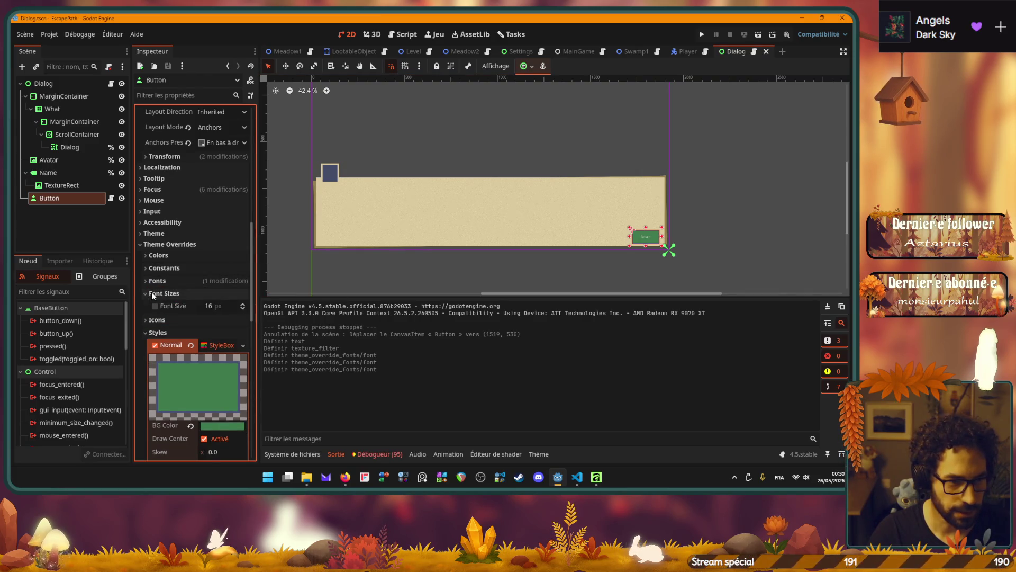
pyautogui.click(207, 307)
pyautogui.write('35')
pyautogui.press('Return')
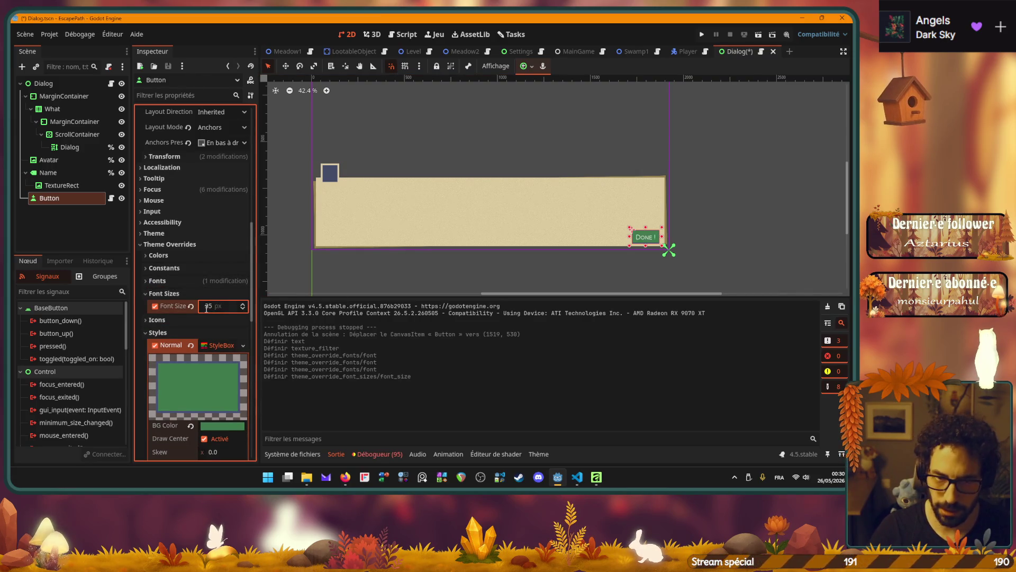
pyautogui.hotkey('ctrl', 's')
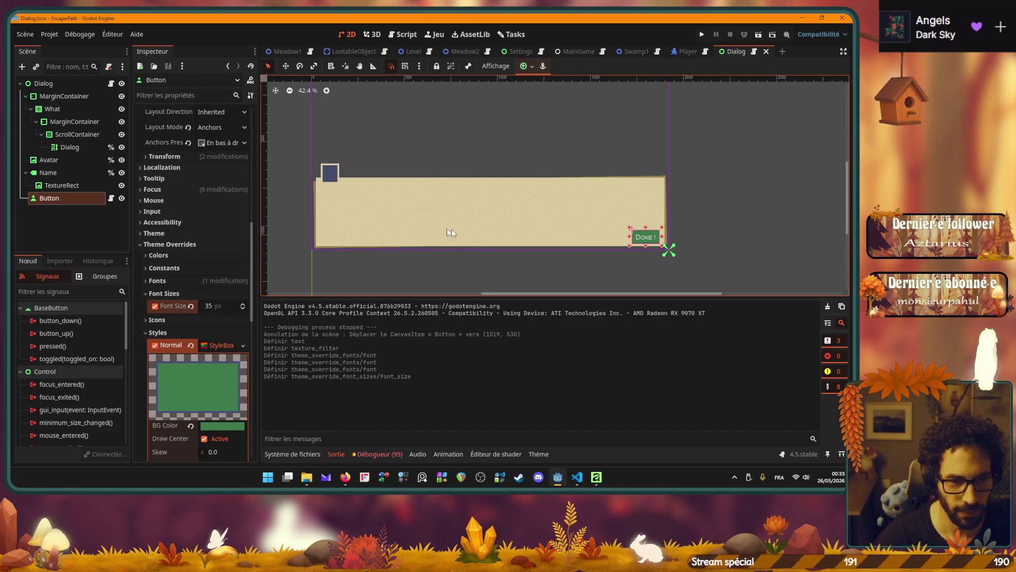
# Set the Button's StyleBox Border Color to white and run the game.
pyautogui.click(479, 265)
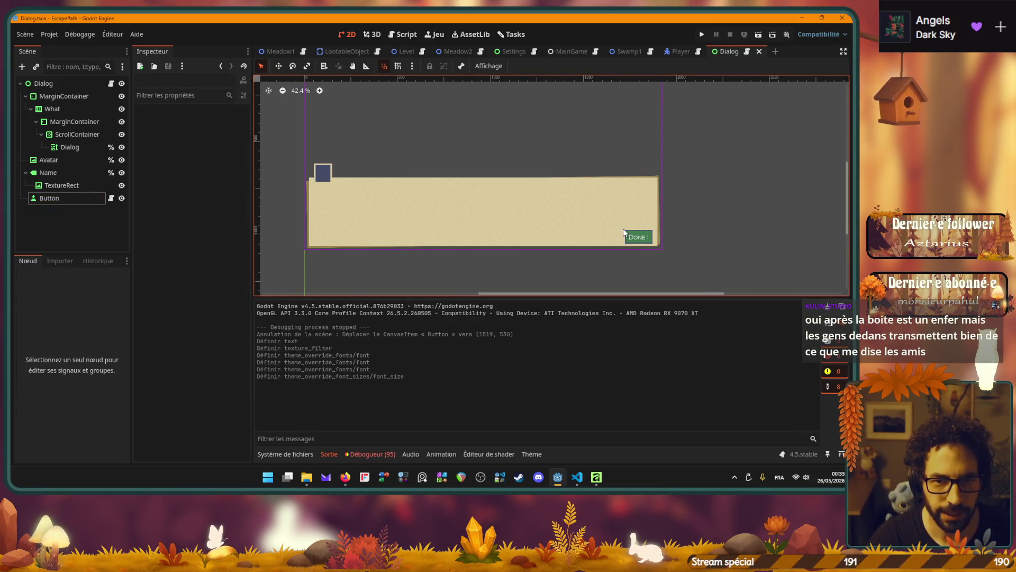
pyautogui.click(59, 195)
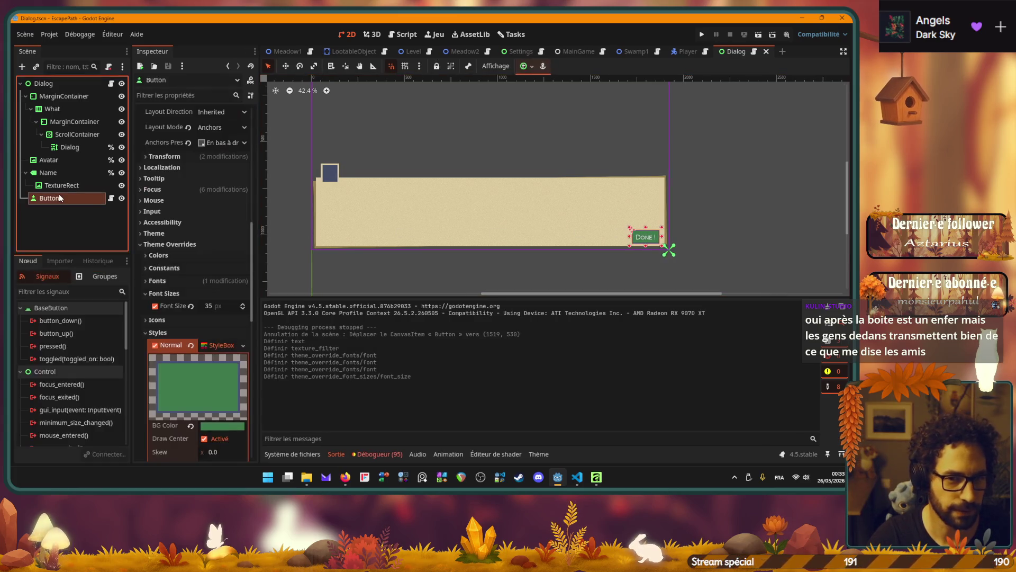
pyautogui.scroll(-10, 167, 277)
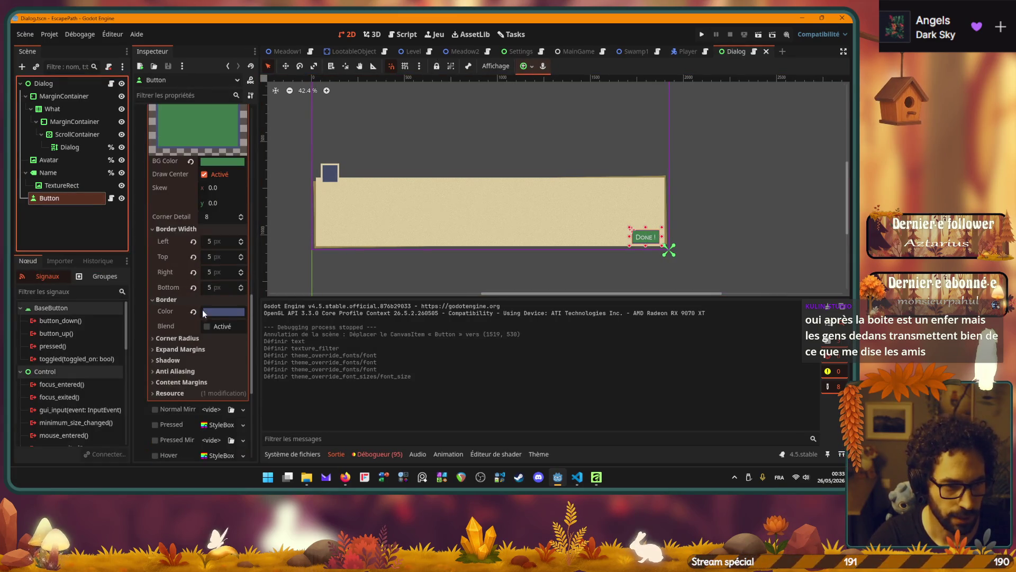
pyautogui.click(211, 314)
pyautogui.click(238, 219)
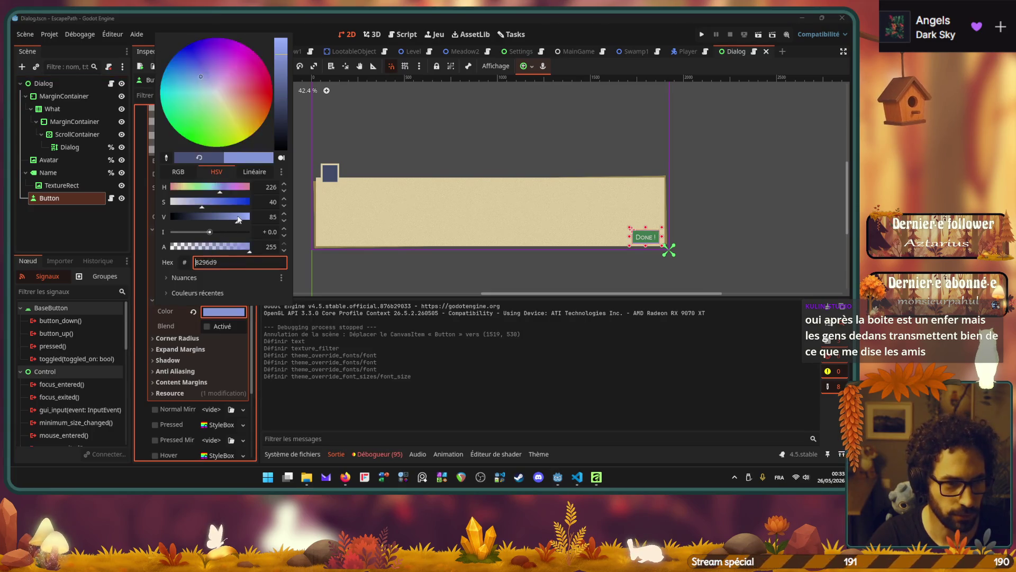
pyautogui.moveTo(239, 220)
pyautogui.mouseDown()
pyautogui.moveTo(250, 217)
pyautogui.moveTo(154, 206)
pyautogui.mouseUp()
pyautogui.click(430, 279)
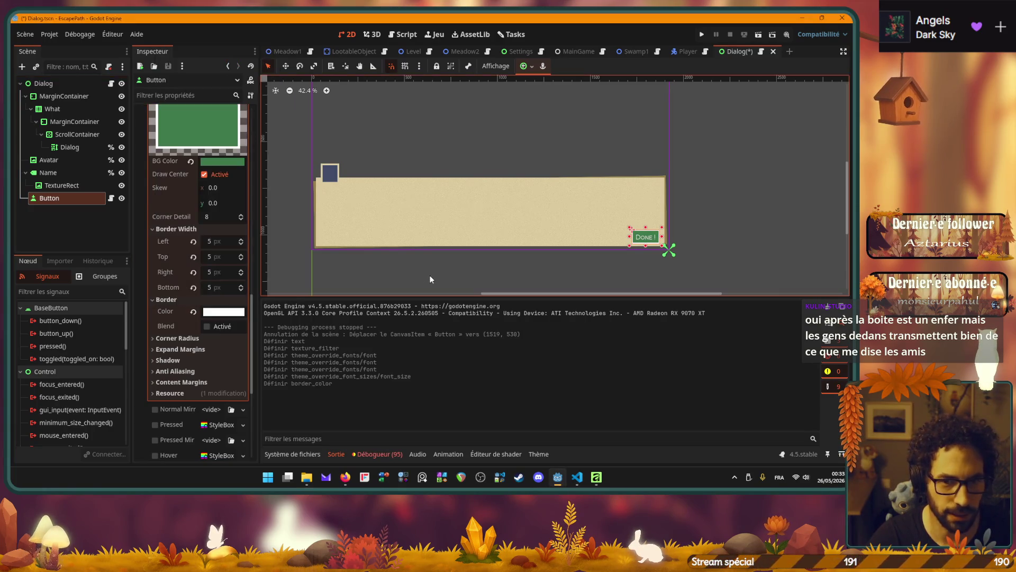
pyautogui.click(430, 280)
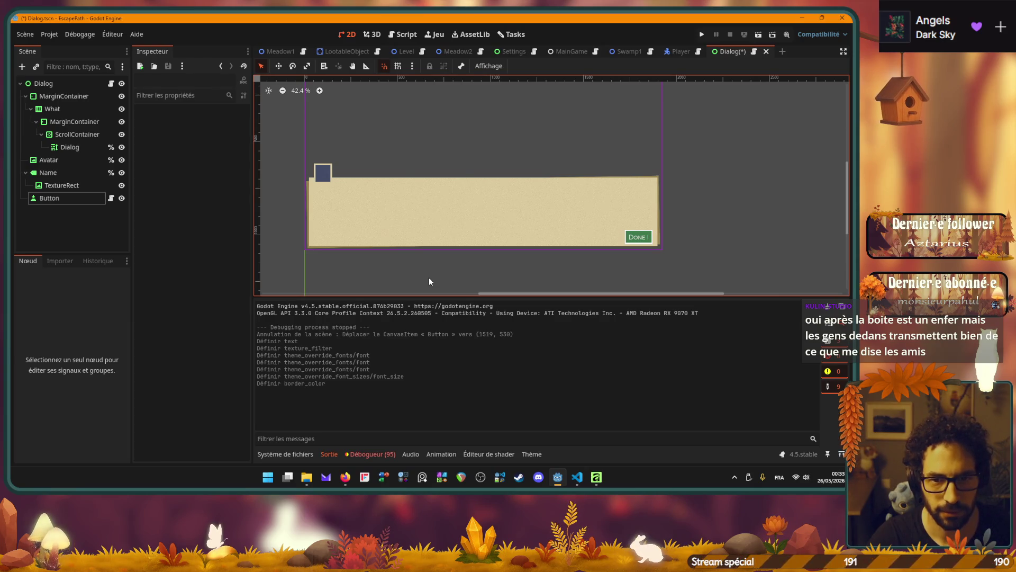
pyautogui.press('F5')
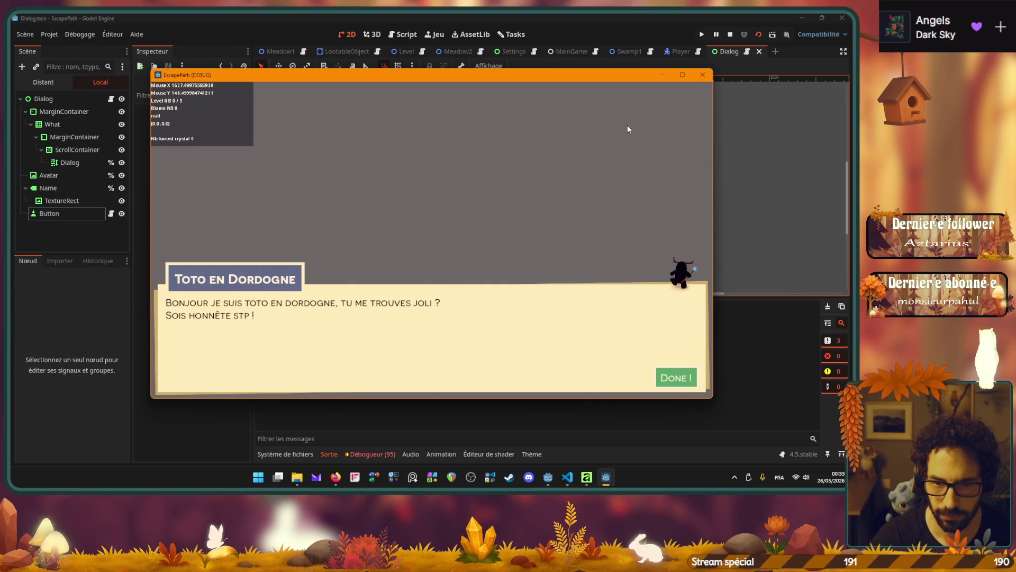
# Try a black border colour on the Button and run the scene to check it.
pyautogui.click(704, 76)
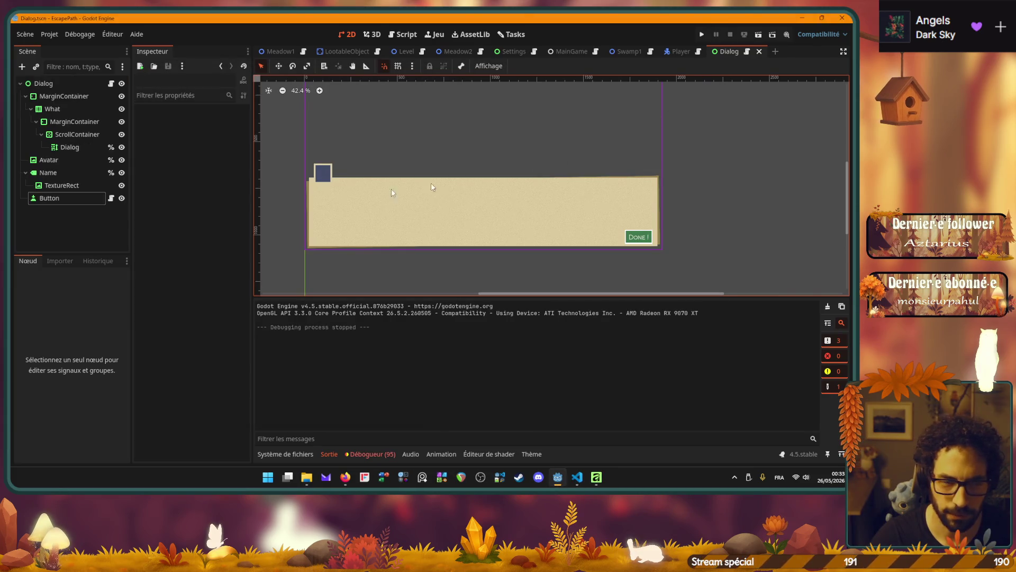
pyautogui.click(63, 199)
pyautogui.click(226, 312)
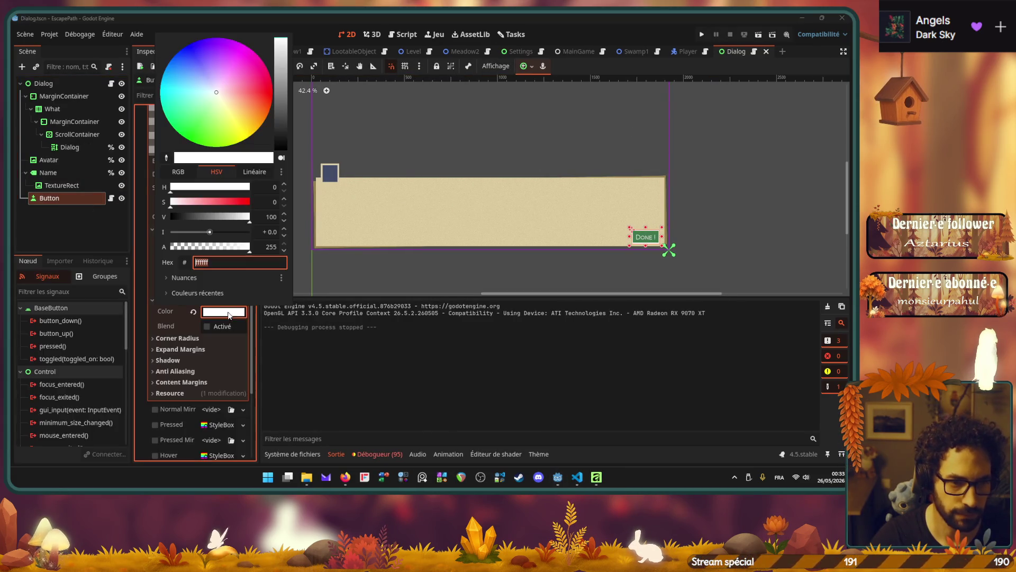
pyautogui.moveTo(180, 217); pyautogui.dragTo(152, 220)
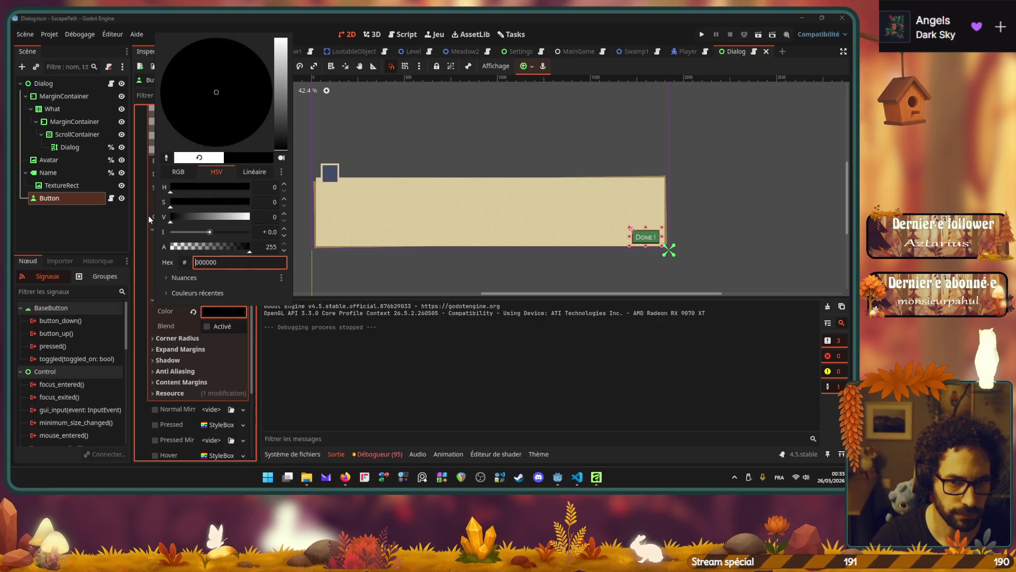
pyautogui.click(456, 265)
pyautogui.click(457, 265)
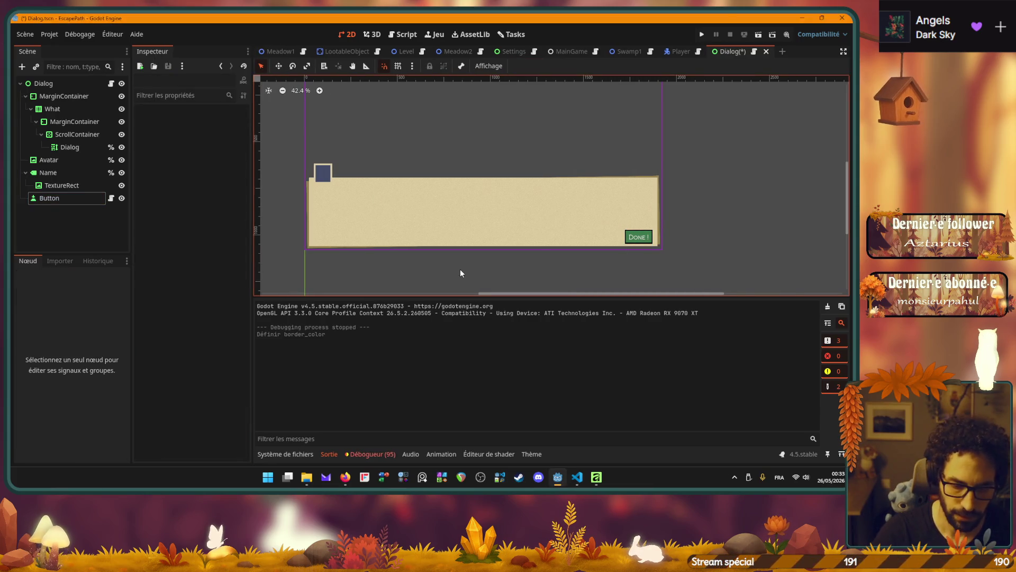
pyautogui.press('F6')
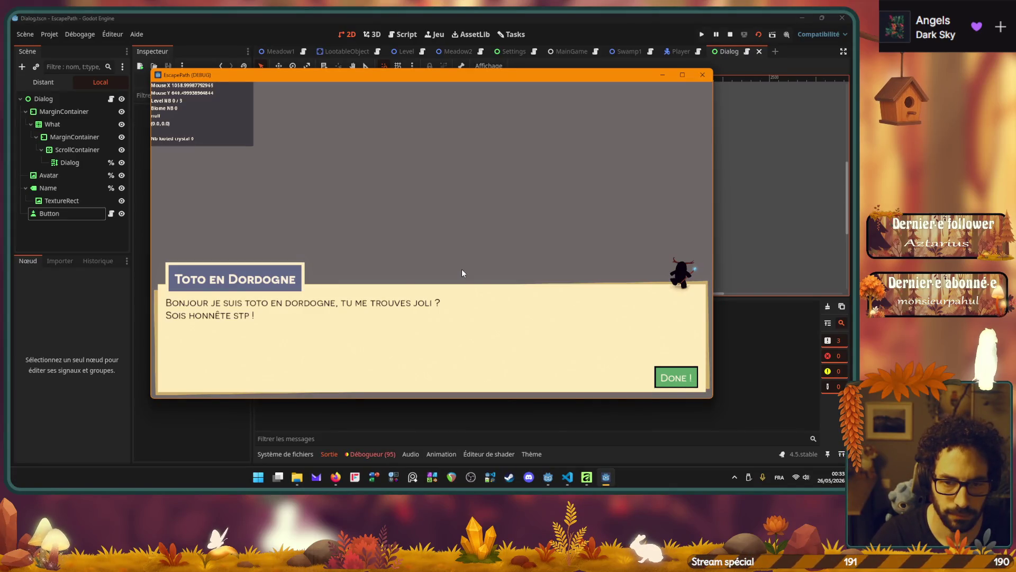
# Revert the Button's Border Color to its default and save.
pyautogui.click(704, 77)
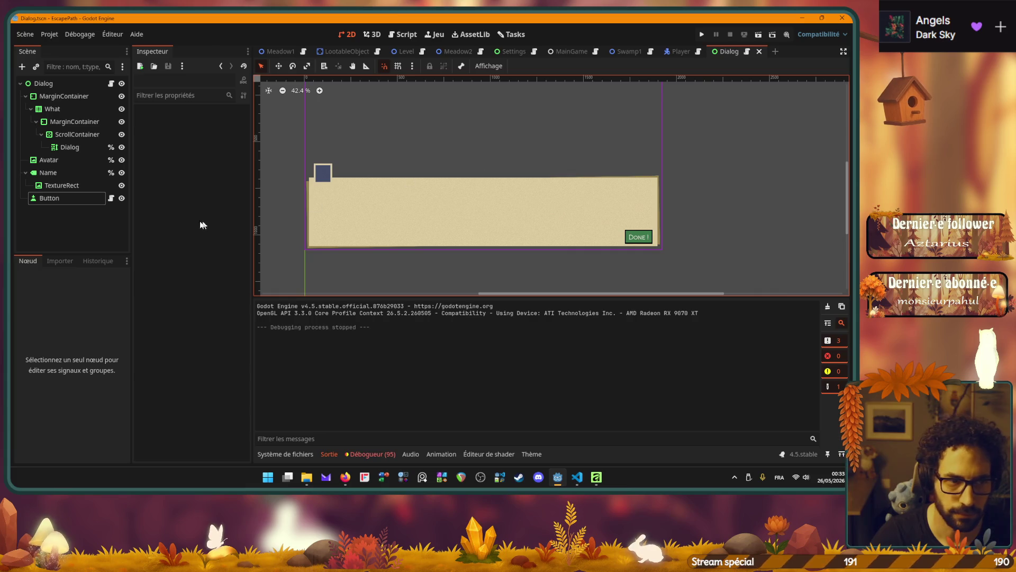
pyautogui.click(41, 199)
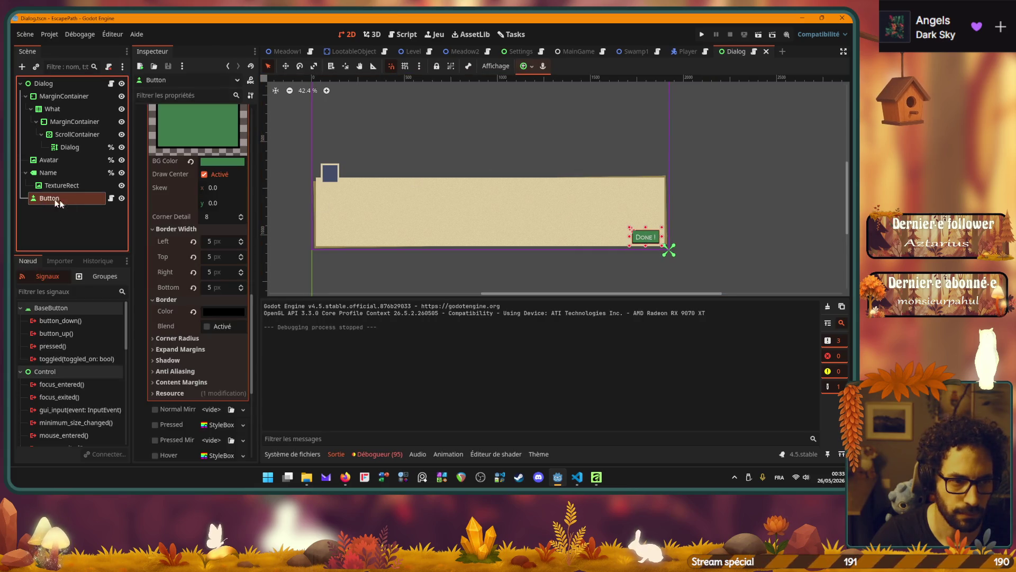
pyautogui.click(194, 311)
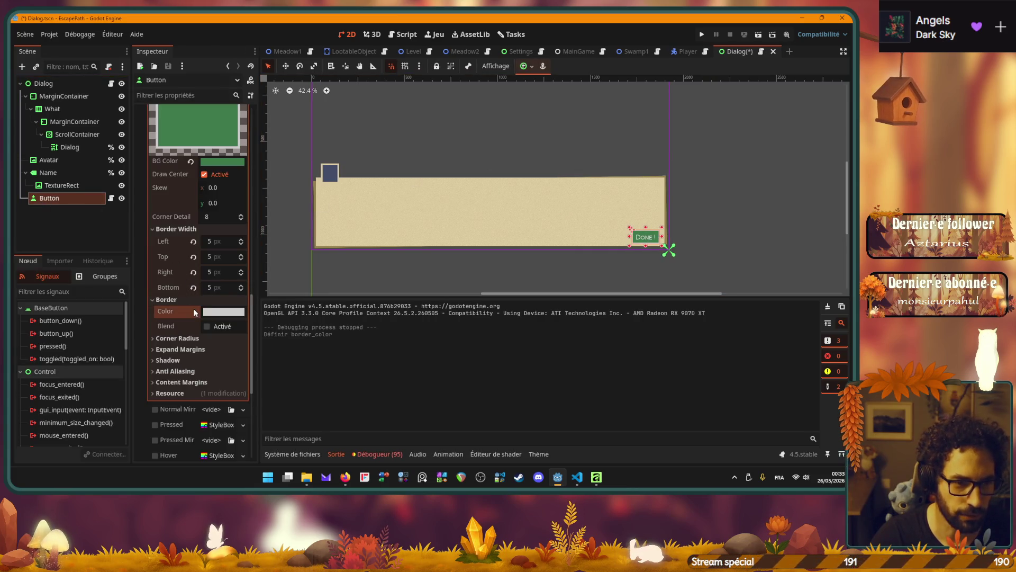
pyautogui.hotkey('ctrl', 's')
# Reset all four Border Width values to 0, save, and run the scene.
pyautogui.click(401, 275)
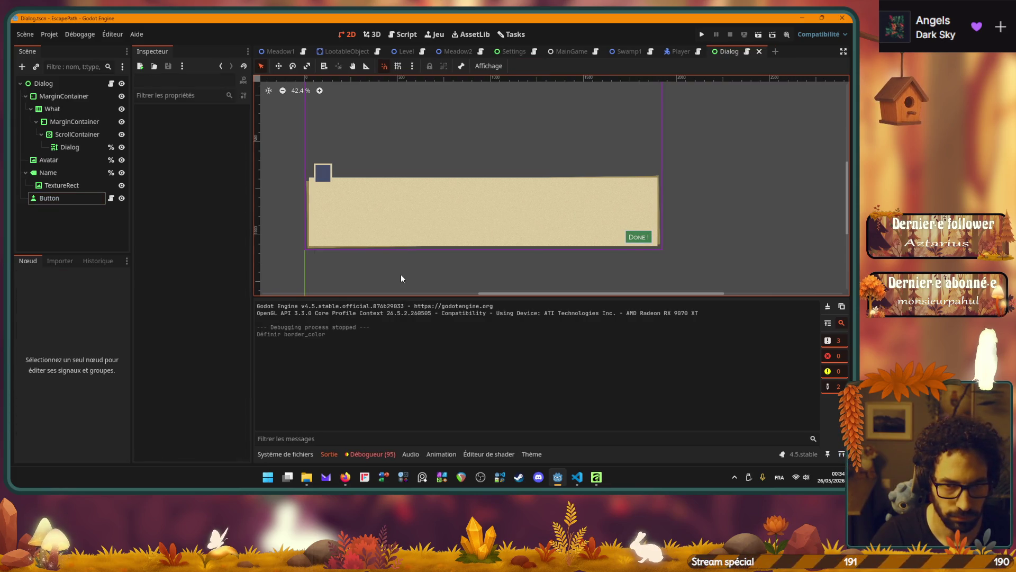
pyautogui.click(49, 197)
pyautogui.click(193, 241)
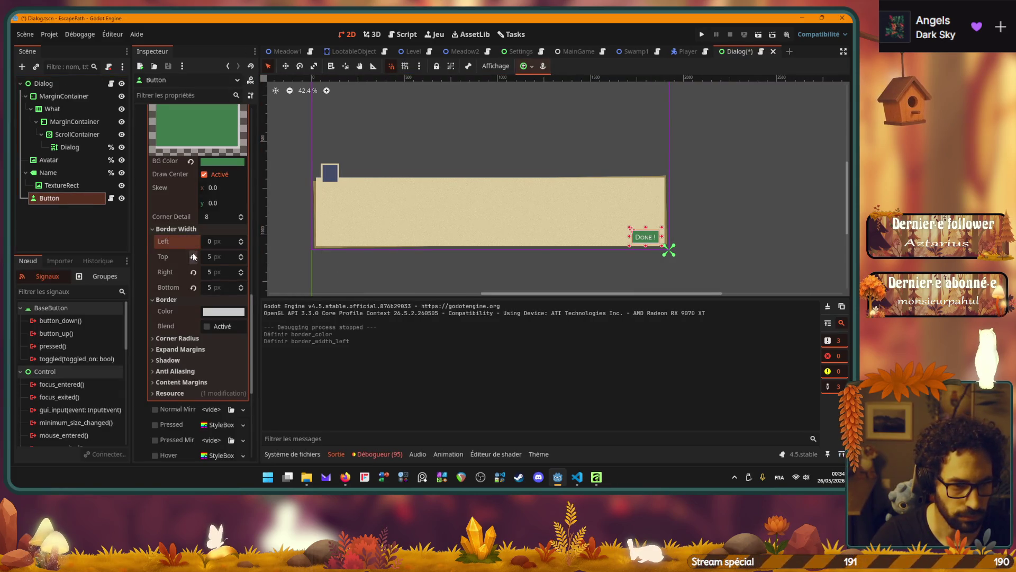
pyautogui.click(194, 257)
pyautogui.click(194, 272)
pyautogui.click(193, 287)
pyautogui.hotkey('ctrl', 's')
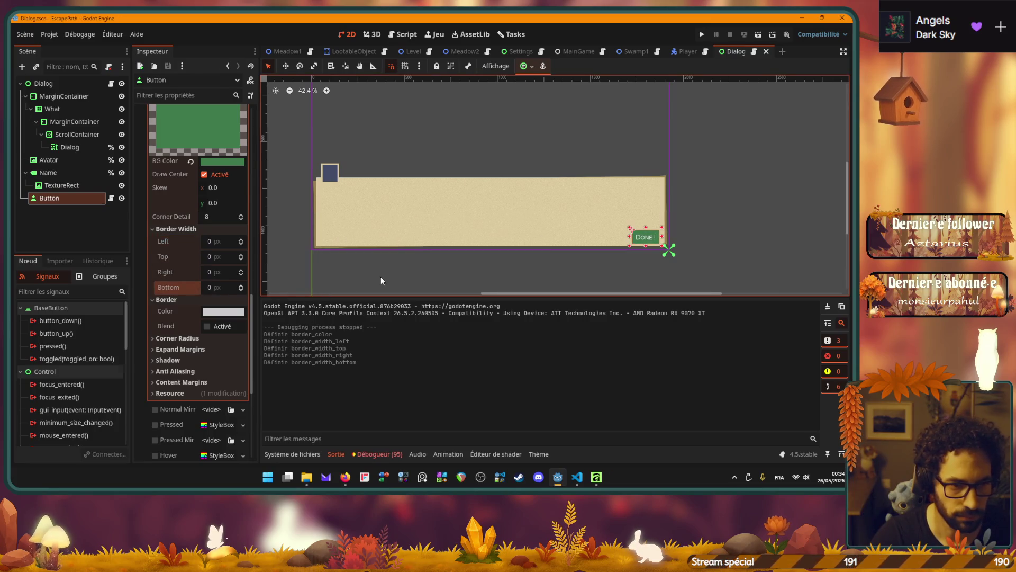
pyautogui.click(380, 281)
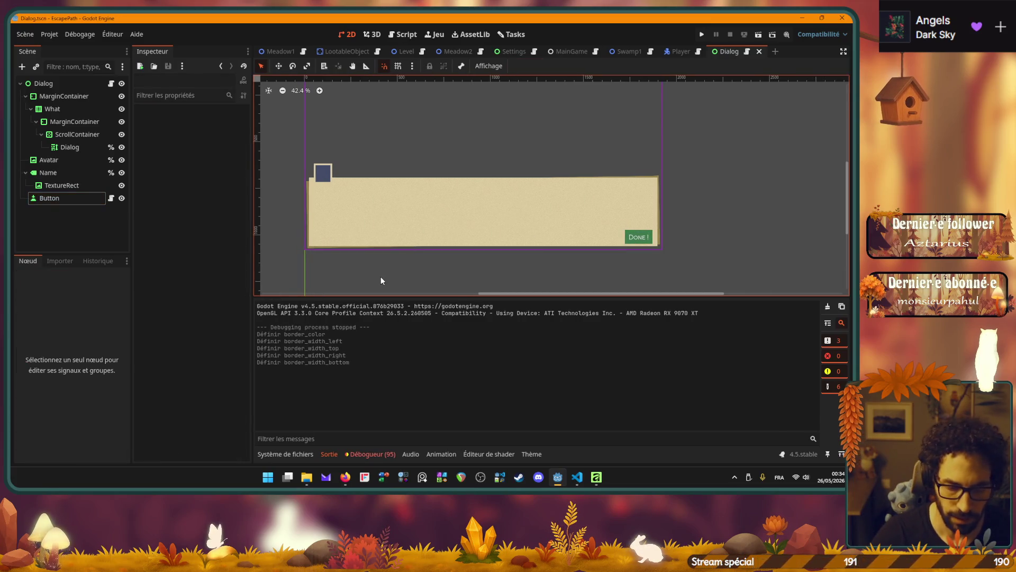
pyautogui.press('F6')
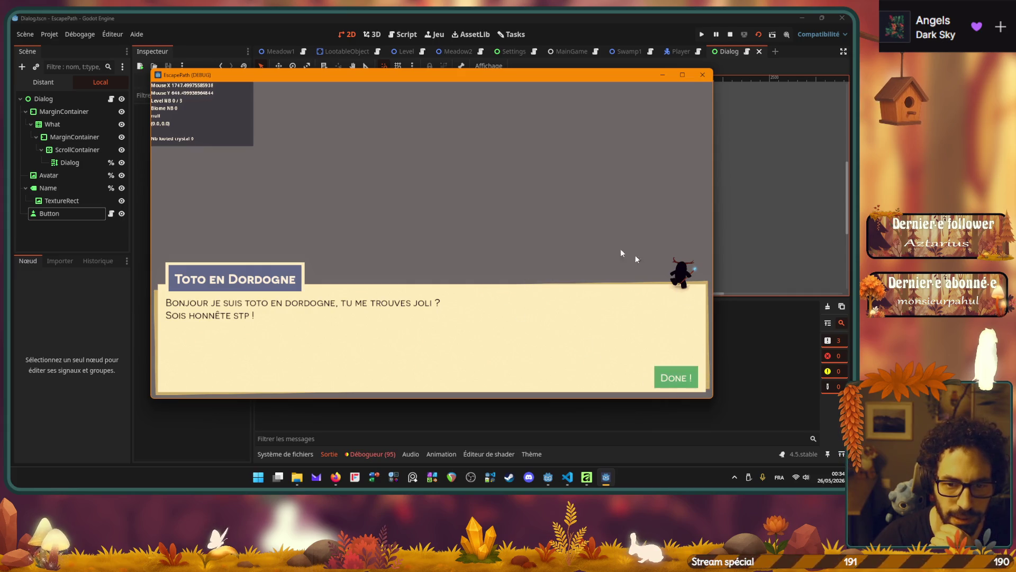
pyautogui.click(702, 75)
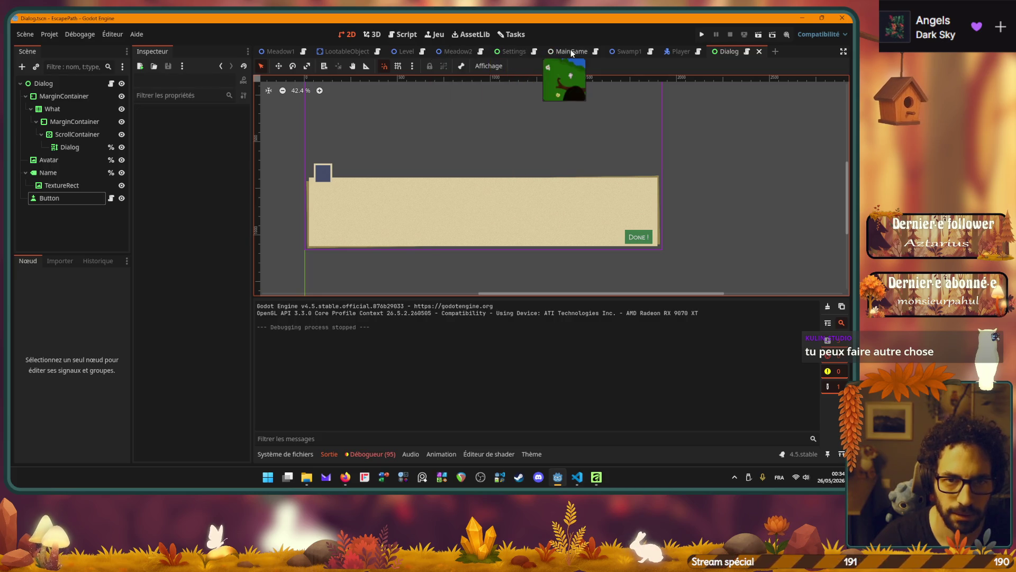
pyautogui.click(570, 51)
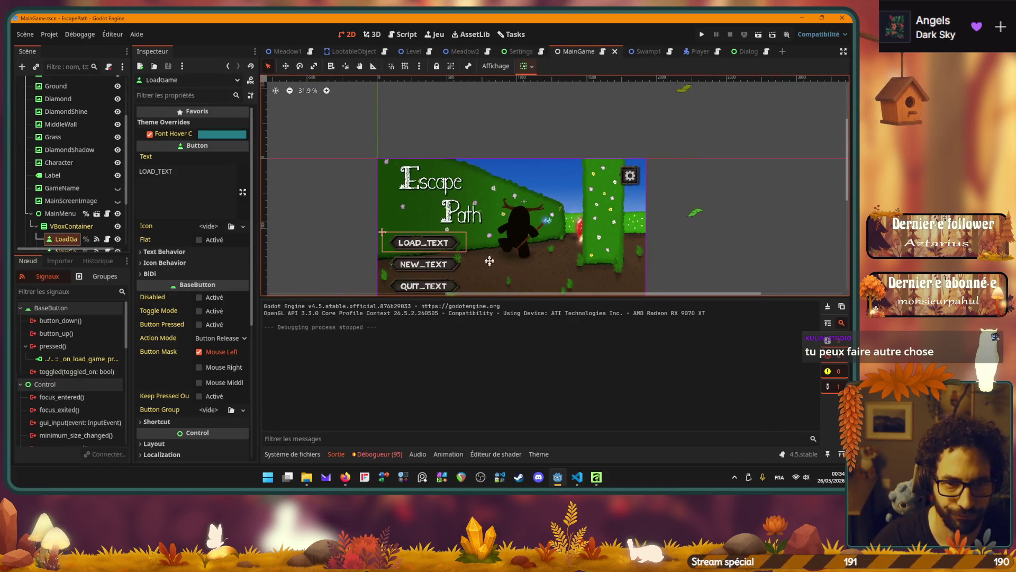
pyautogui.scroll(1, 489, 261)
pyautogui.scroll(2, 451, 233)
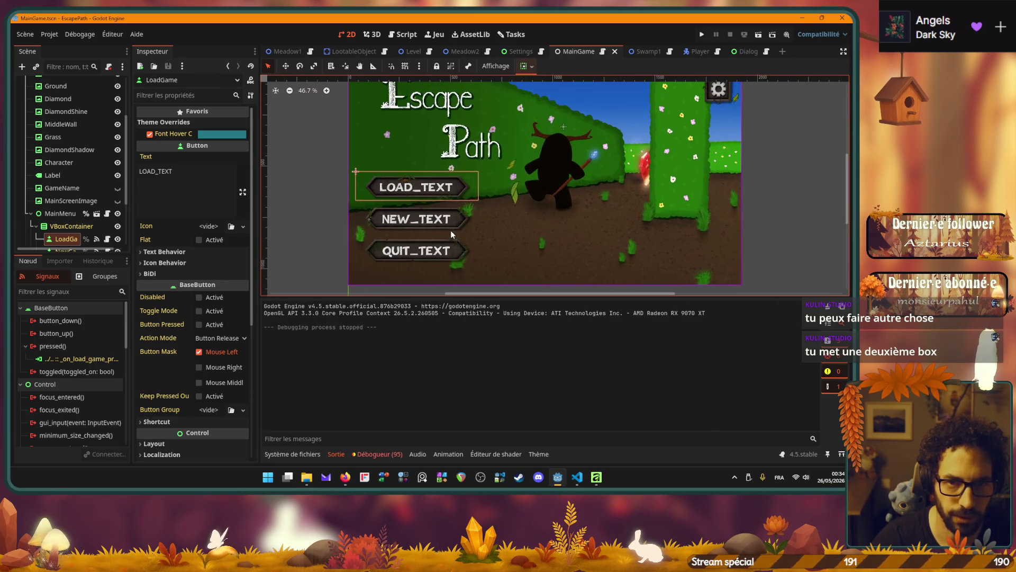
pyautogui.scroll(4, 444, 206)
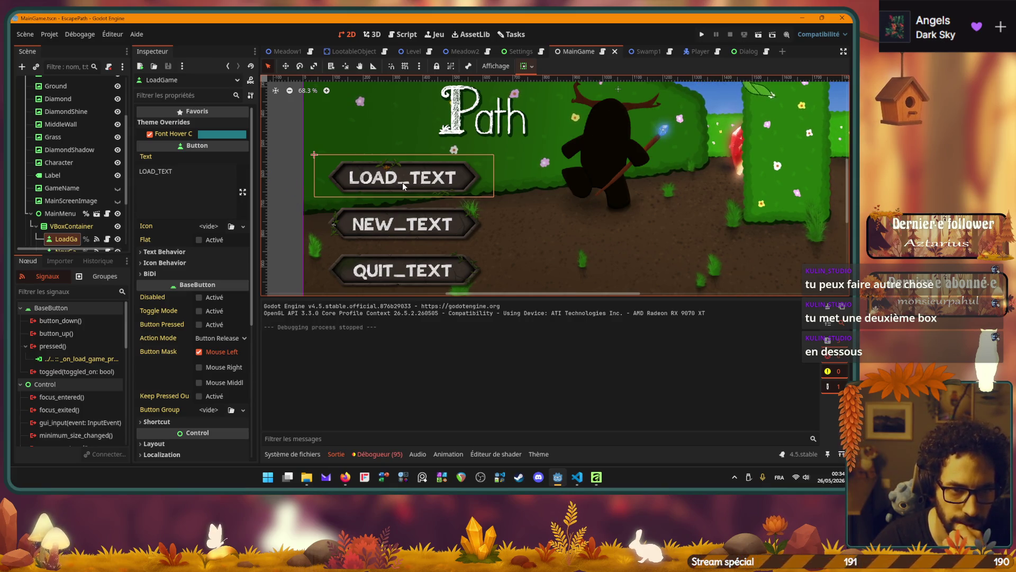
pyautogui.scroll(-4, 403, 183)
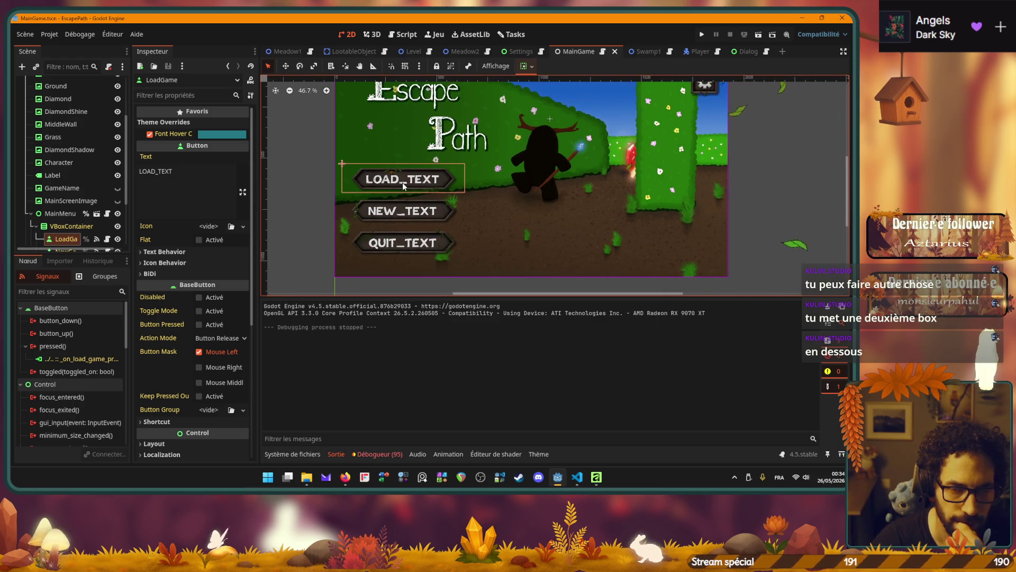
pyautogui.scroll(-1, 403, 183)
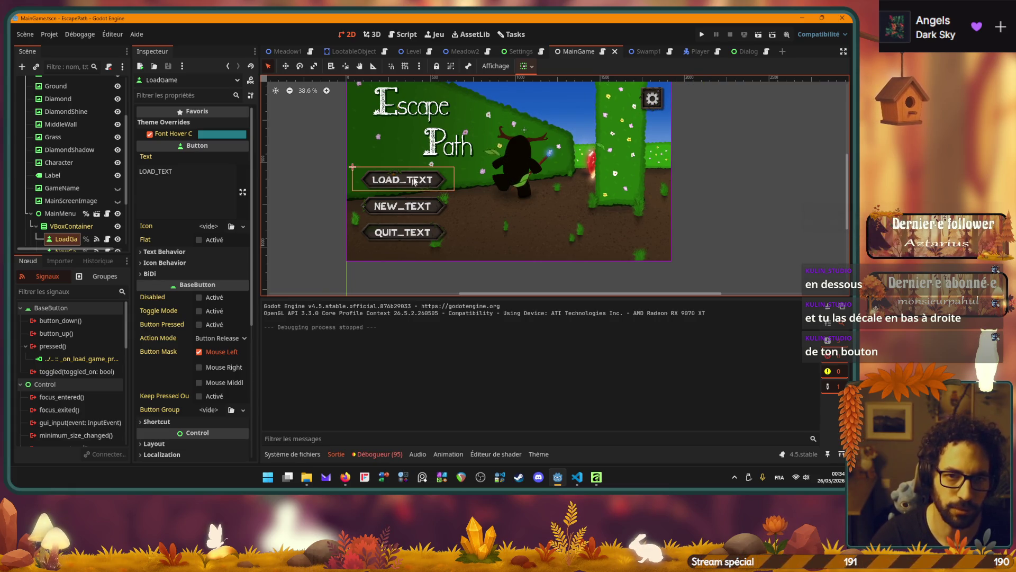
pyautogui.hotkey('ctrl', 'Tab')
pyautogui.hotkey('ctrl', 'Tab')
pyautogui.hotkey('ctrl', 'Tab')
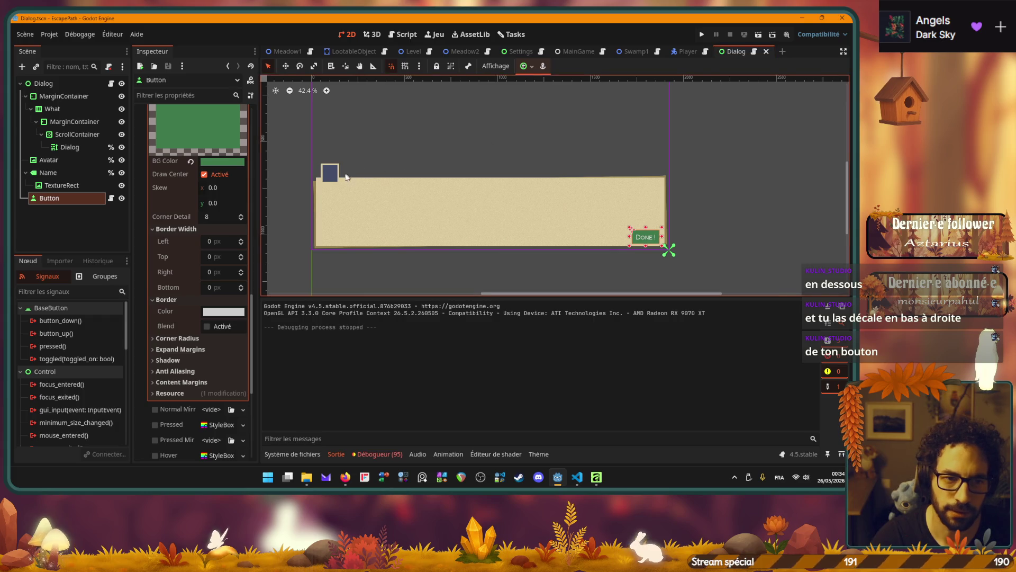
pyautogui.scroll(2, 347, 177)
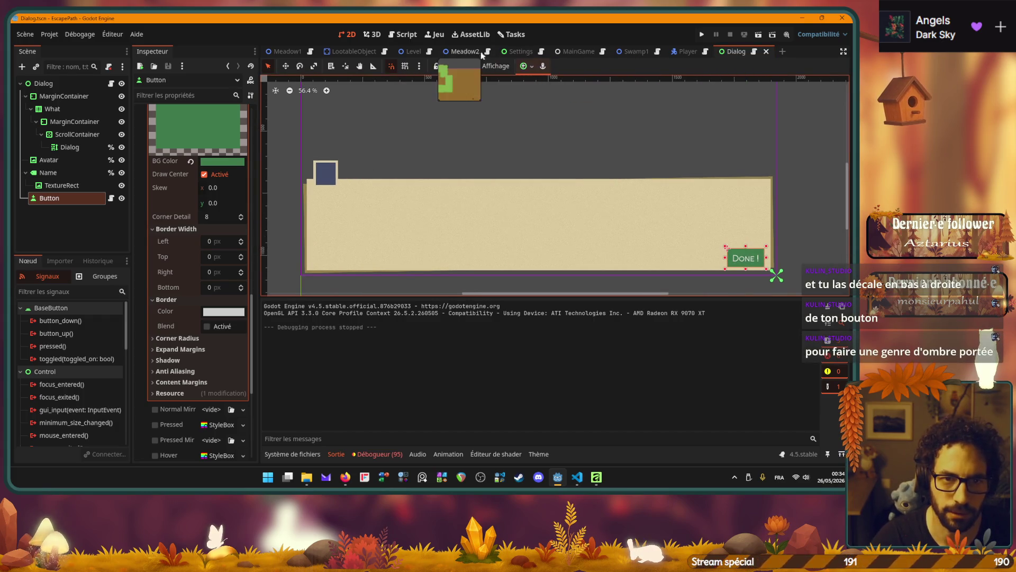
pyautogui.click(519, 52)
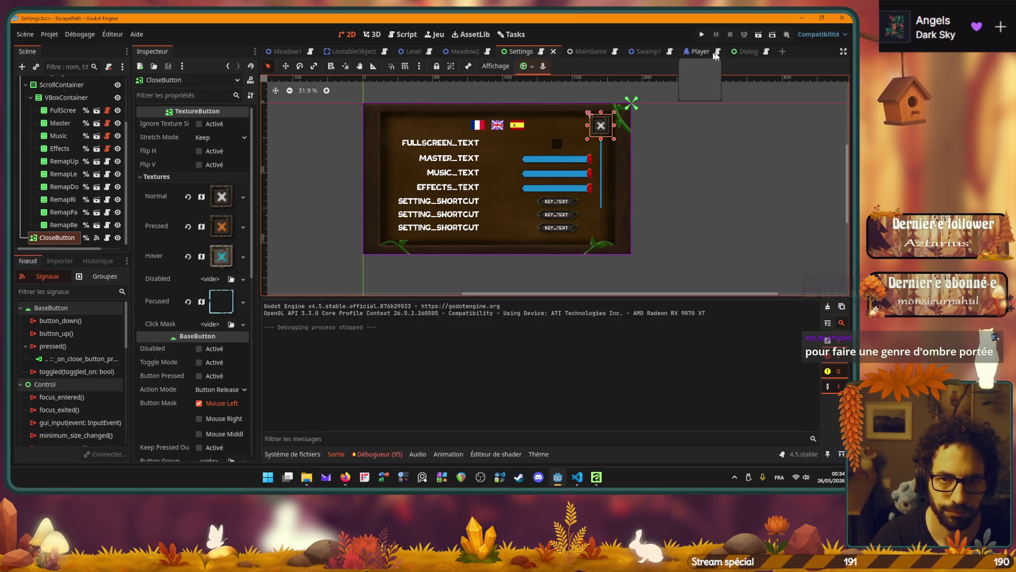
pyautogui.click(746, 51)
pyautogui.scroll(-2, 660, 182)
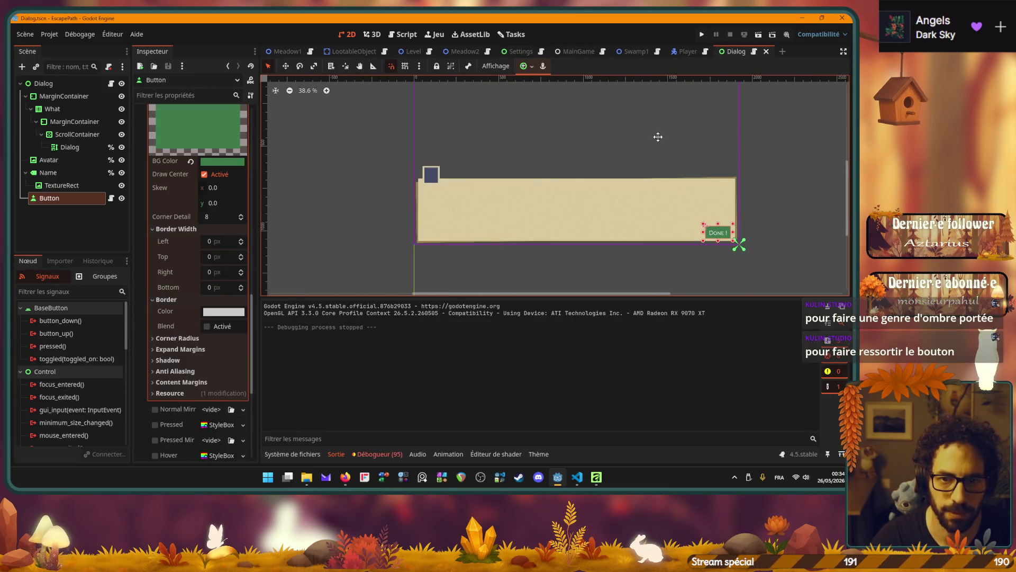
pyautogui.moveTo(658, 136); pyautogui.dragTo(597, 159)
pyautogui.click(597, 161)
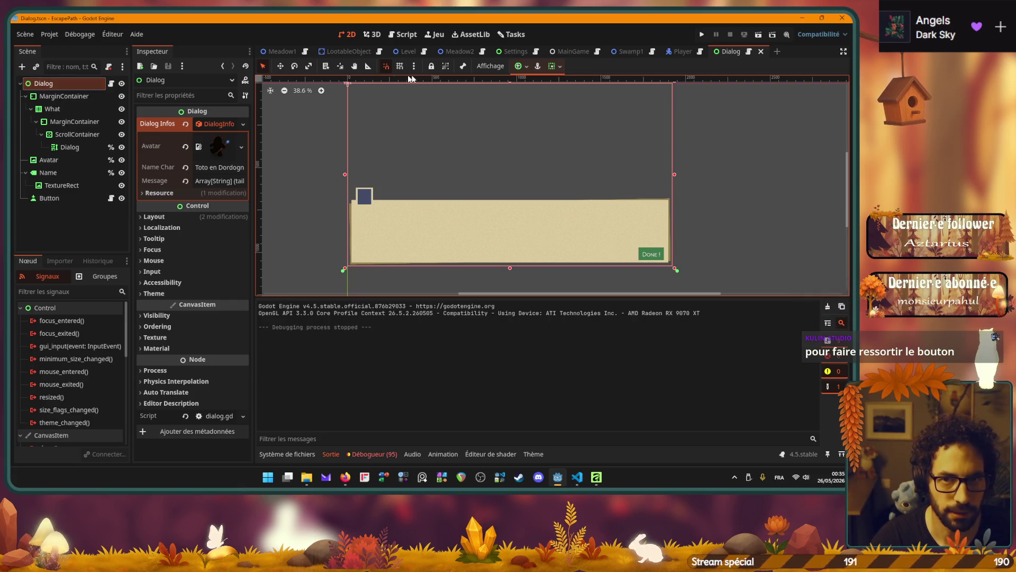
pyautogui.click(630, 52)
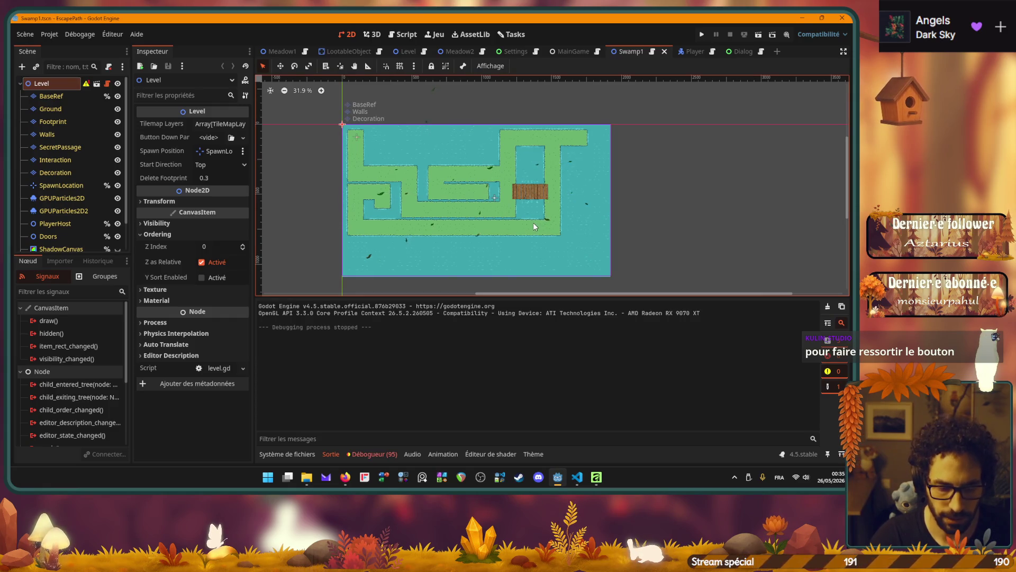
# Test-run the Swamp1 level, toggling the pause menu, then stop the game.
pyautogui.press('F6')
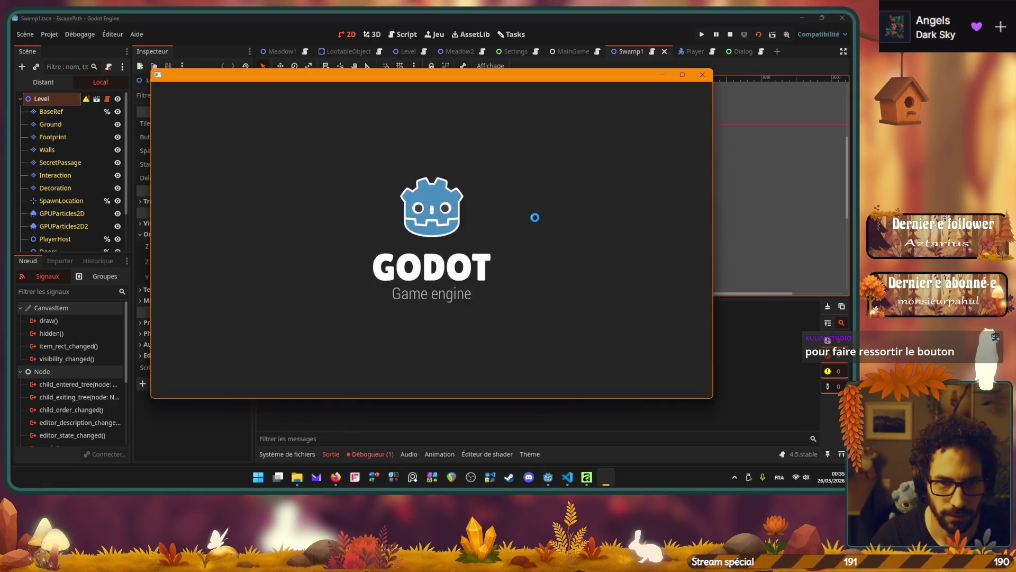
pyautogui.press('Escape')
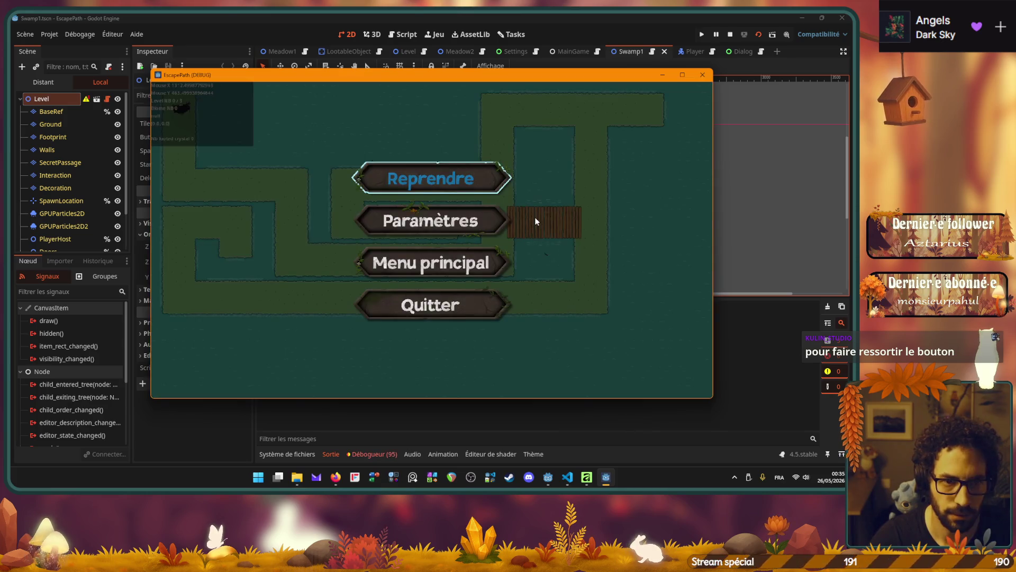
pyautogui.press('Escape')
pyautogui.click(702, 74)
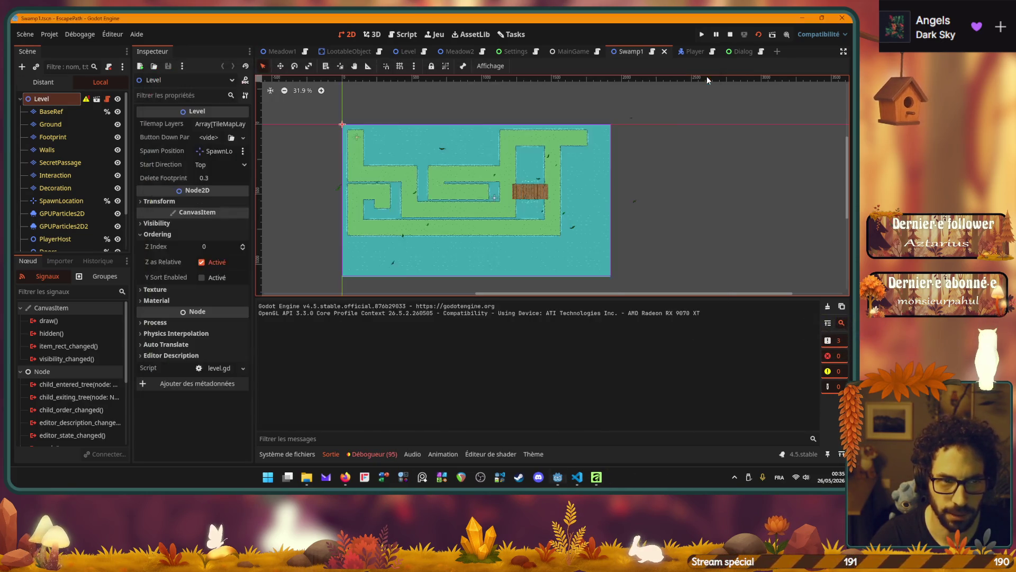
# Add a Dialog node to the level with Full Rect anchors.
pyautogui.hotkey('ctrl', 'a')
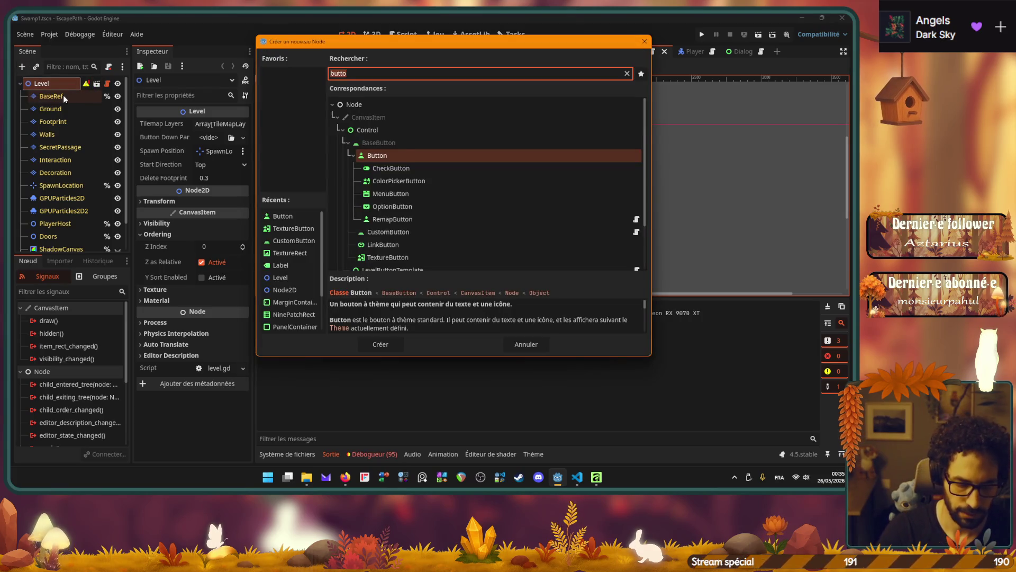
pyautogui.write('Dialog')
pyautogui.press('Return')
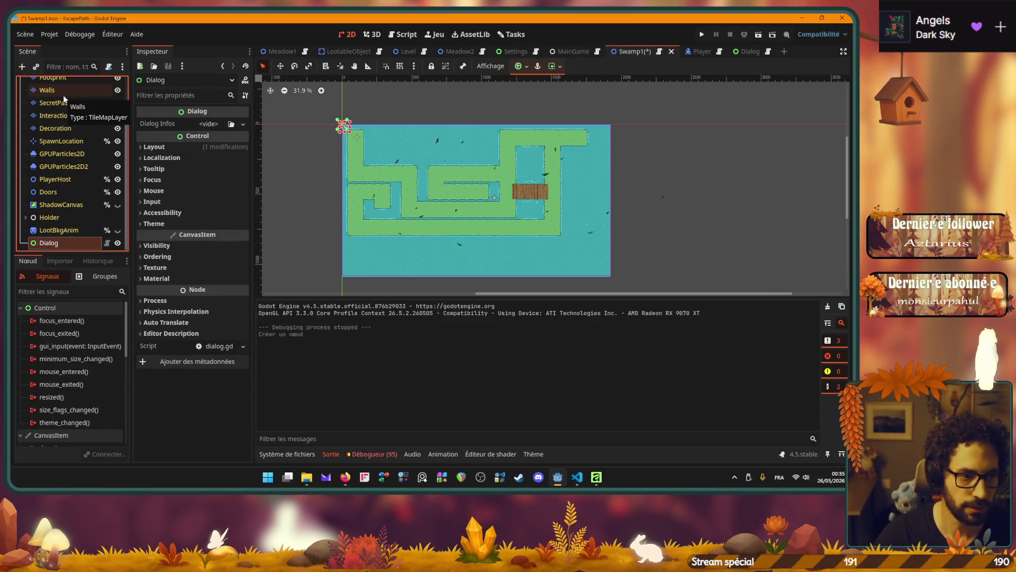
pyautogui.click(528, 66)
pyautogui.click(575, 148)
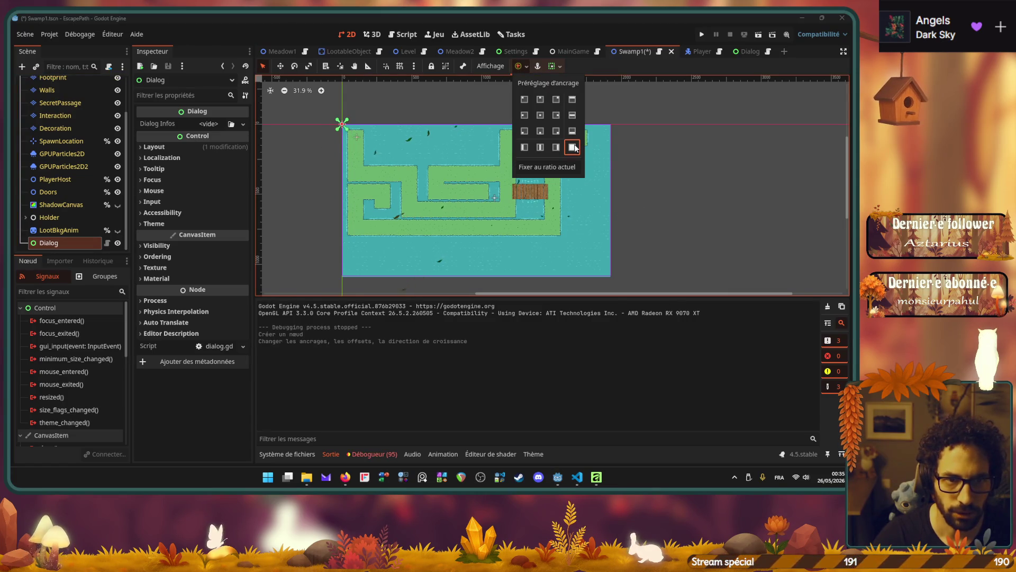
pyautogui.click(461, 125)
# Delete the Dialog node from the Swamp1 scene tree.
pyautogui.scroll(2, 351, 138)
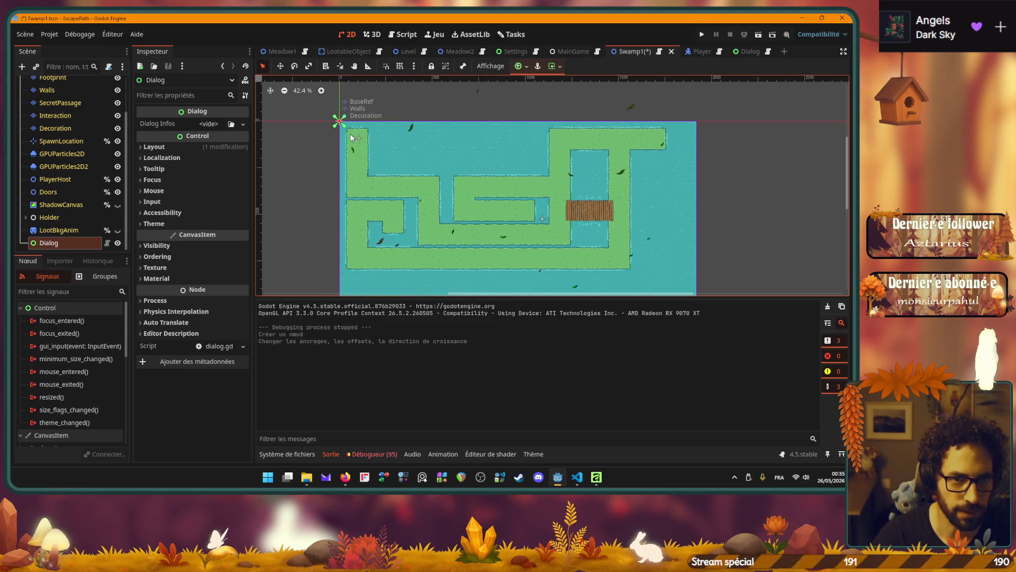
pyautogui.scroll(-2, 346, 132)
pyautogui.scroll(-1, 344, 127)
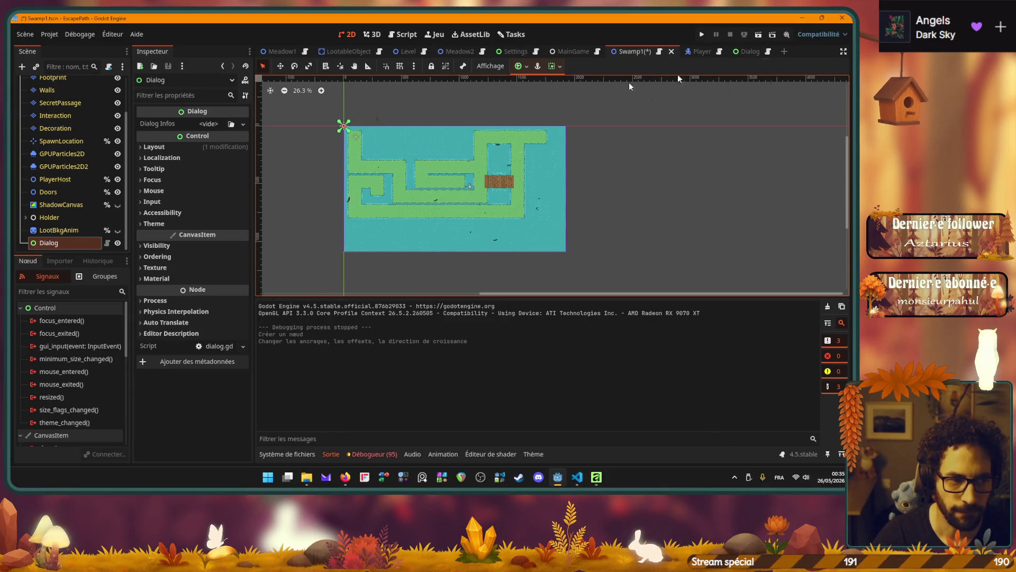
pyautogui.click(45, 244)
pyautogui.press('Delete')
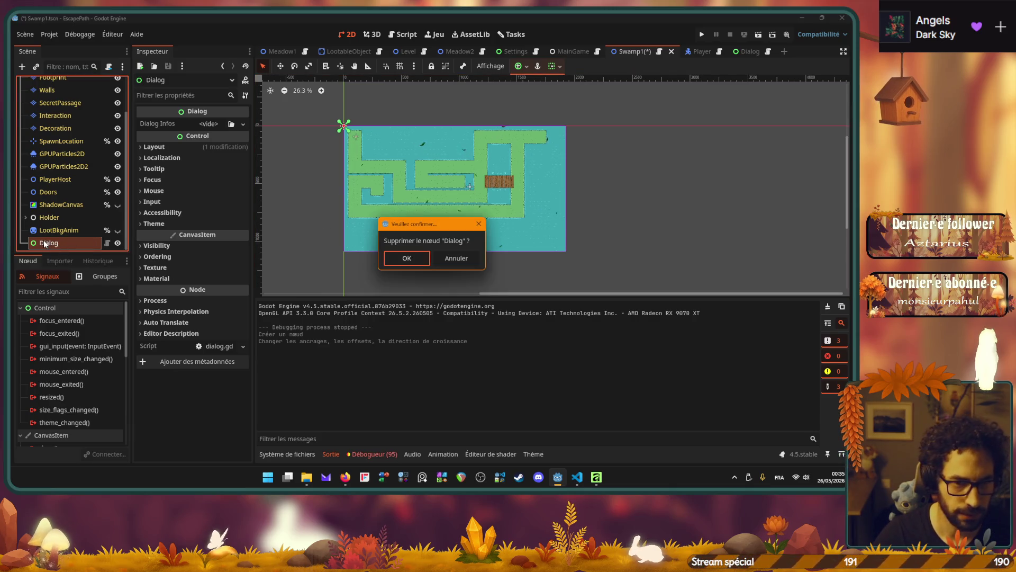
pyautogui.click(406, 258)
pyautogui.scroll(2, 64, 158)
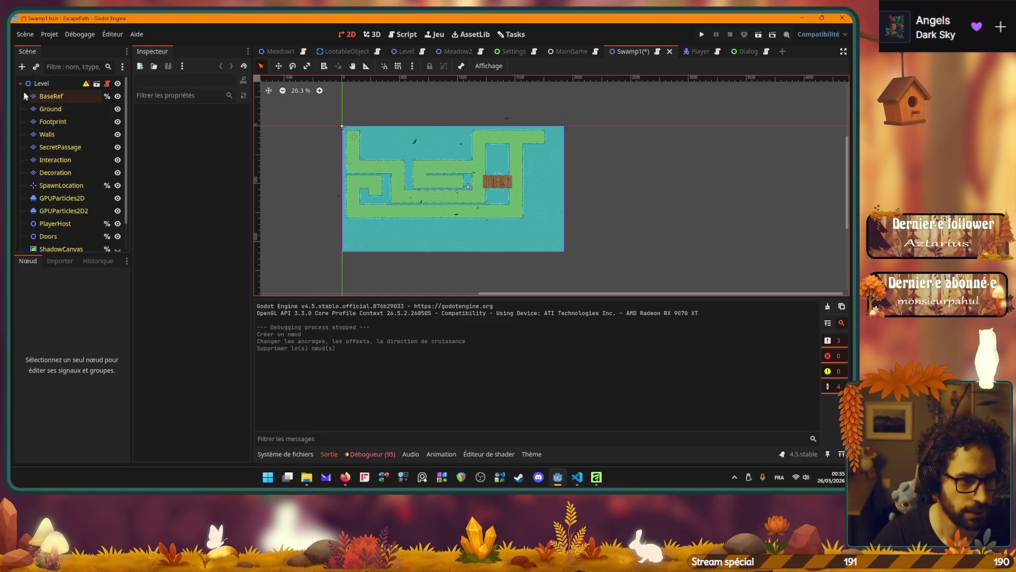
# Add a CanvasLayer node under the Level root.
pyautogui.click(30, 85)
pyautogui.hotkey('ctrl', 'a')
pyautogui.write('canvas')
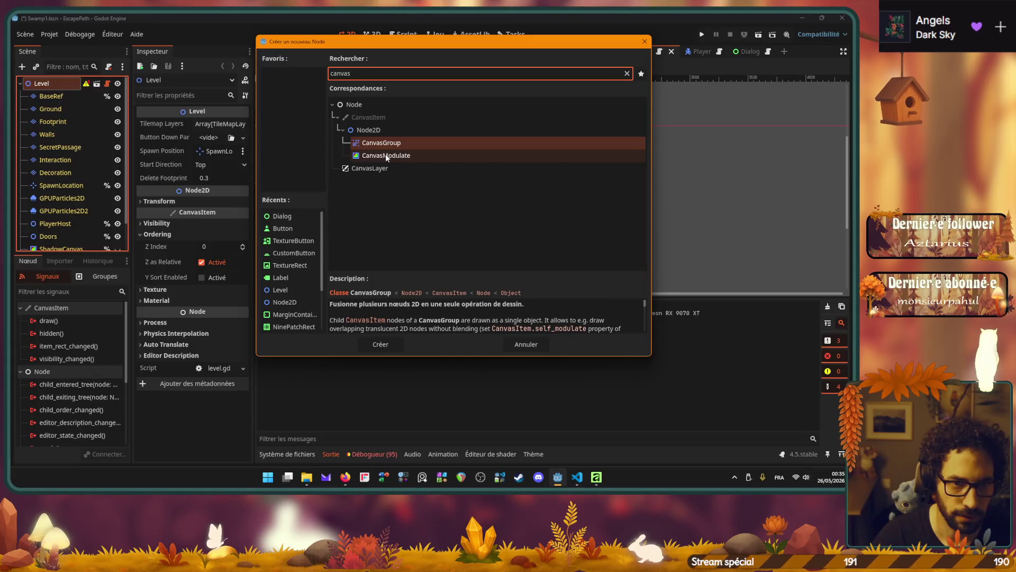
pyautogui.click(377, 168)
pyautogui.click(385, 344)
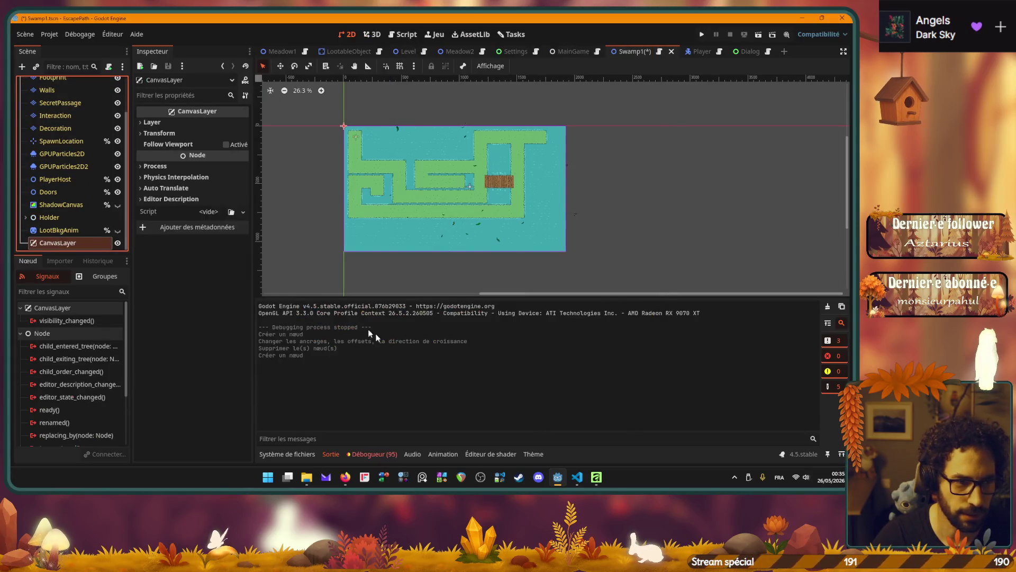
# Add a plain Dialog node under CanvasLayer, anchor it Full Rect, and save.
pyautogui.hotkey('ctrl', 'a')
pyautogui.write('dialo')
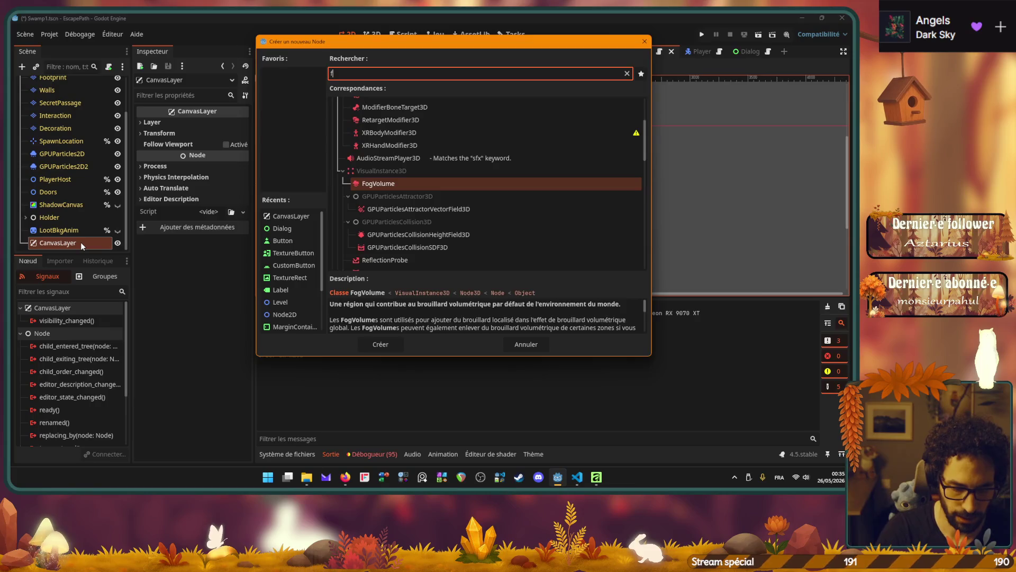
pyautogui.press('Return')
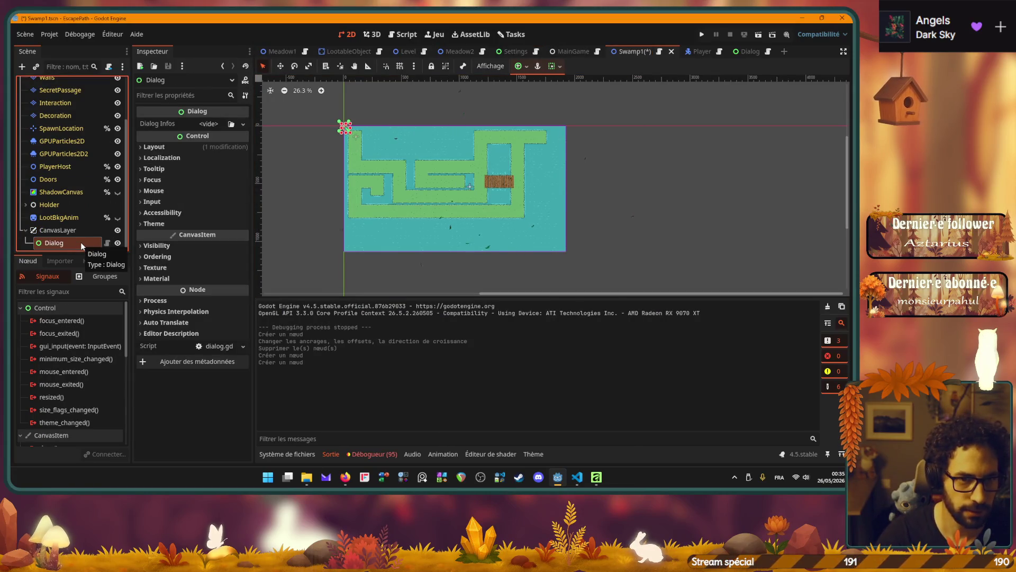
pyautogui.click(59, 230)
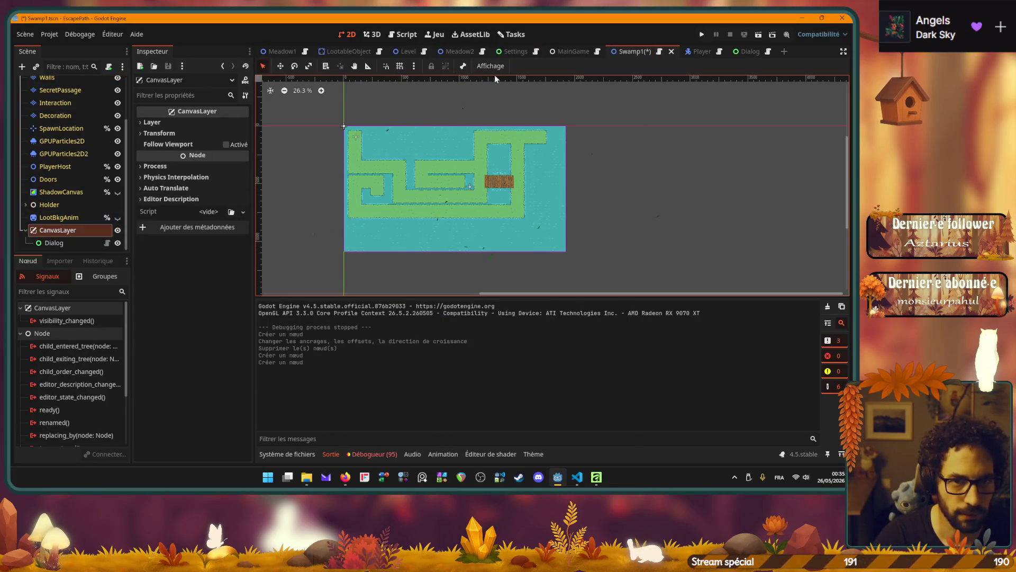
pyautogui.click(53, 242)
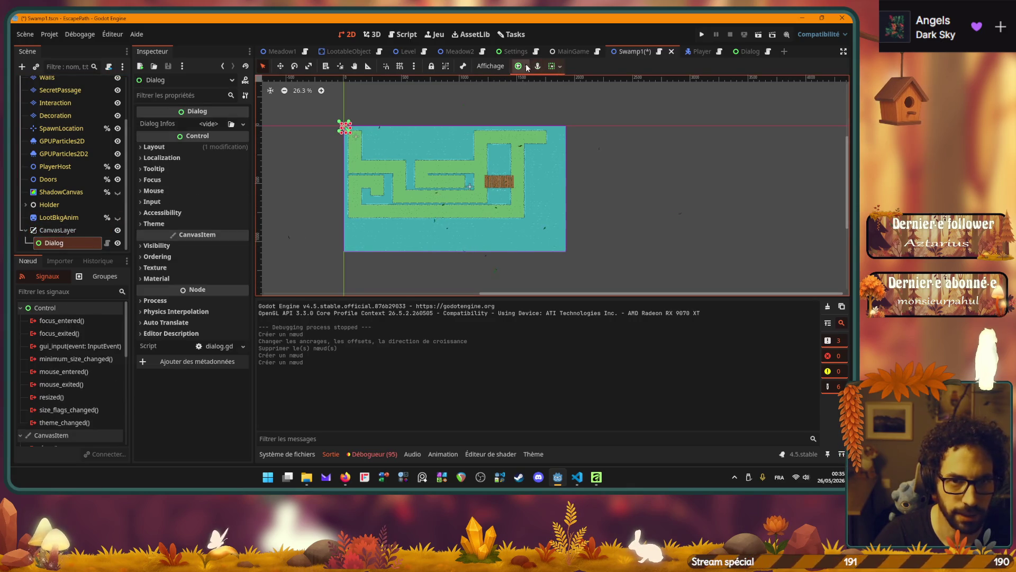
pyautogui.click(520, 66)
pyautogui.click(572, 147)
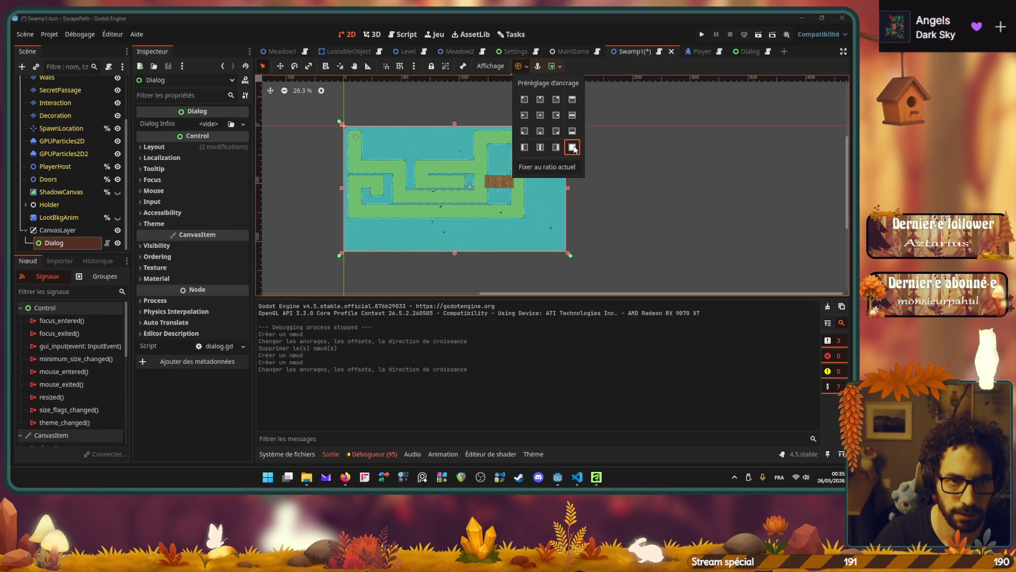
pyautogui.click(636, 167)
pyautogui.hotkey('ctrl', 's')
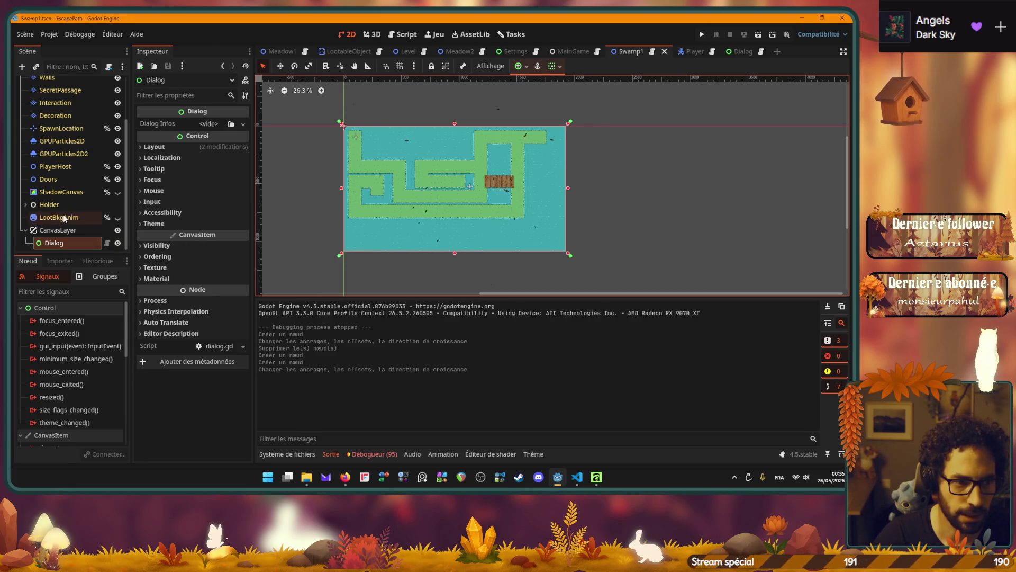
# Replace the plain Dialog with an instanced Dialog.tscn child scene under CanvasLayer.
pyautogui.click(52, 242)
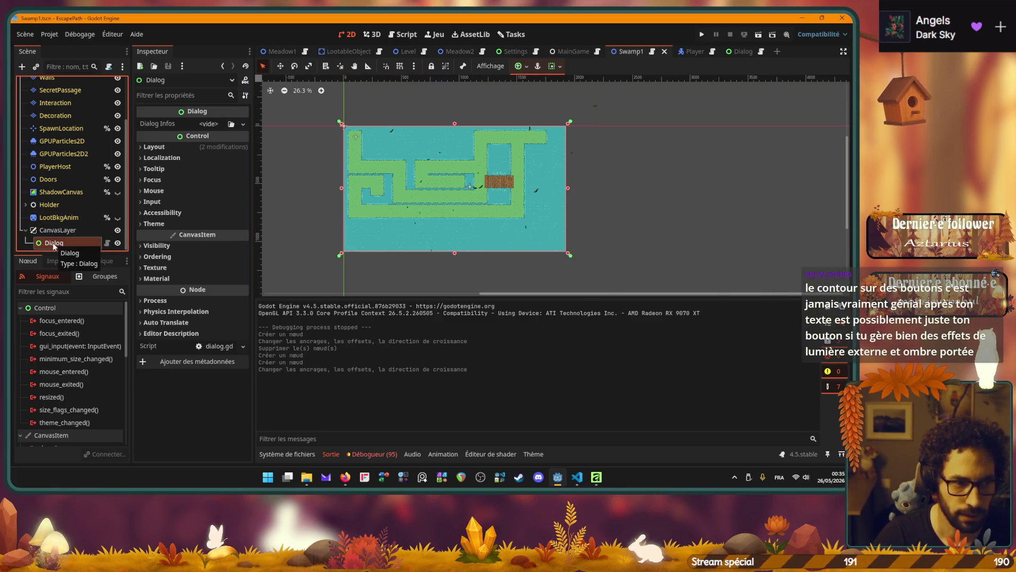
pyautogui.press('Delete')
pyautogui.press('Return')
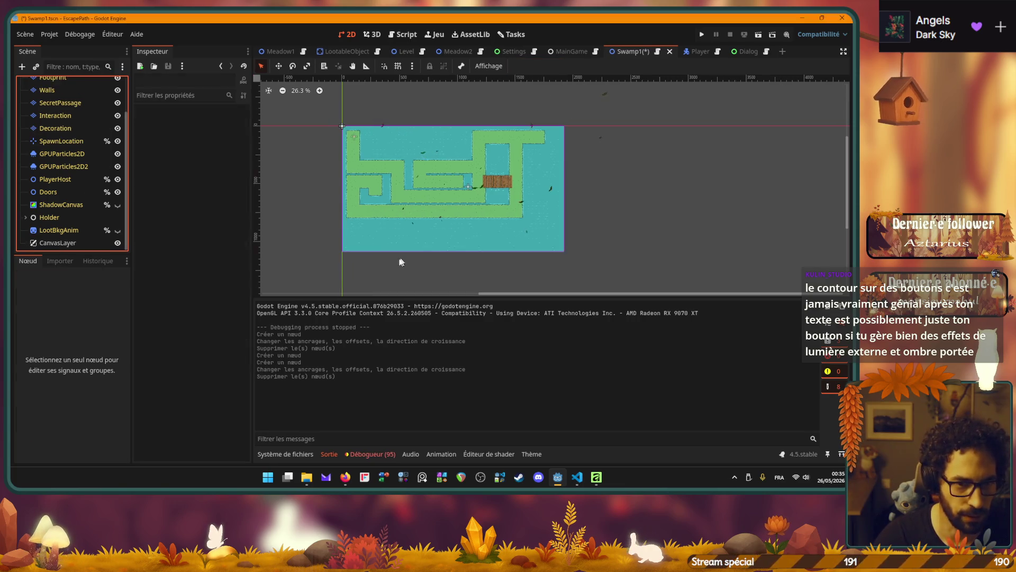
pyautogui.click(50, 243)
pyautogui.rightClick(51, 242)
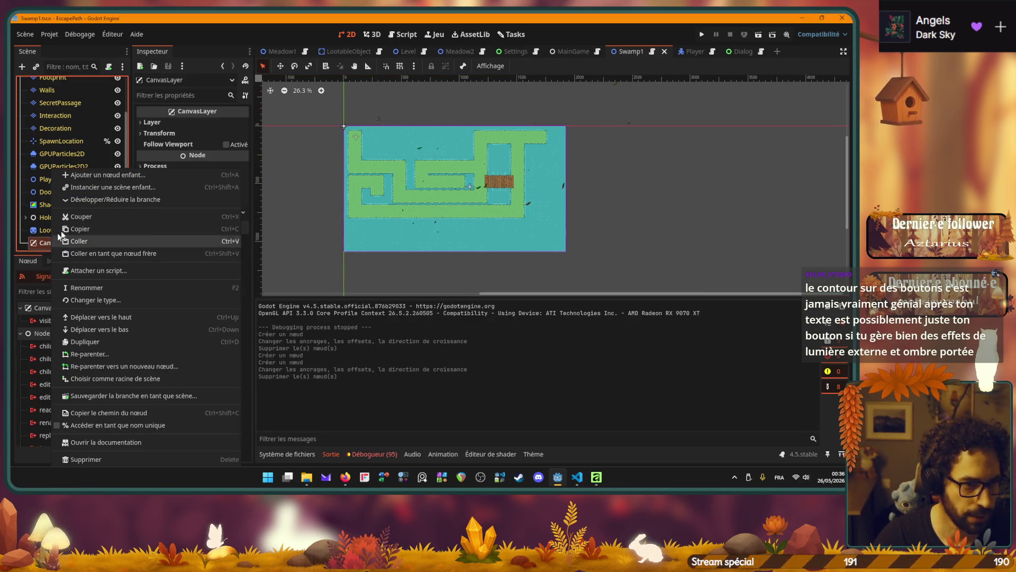
pyautogui.click(118, 189)
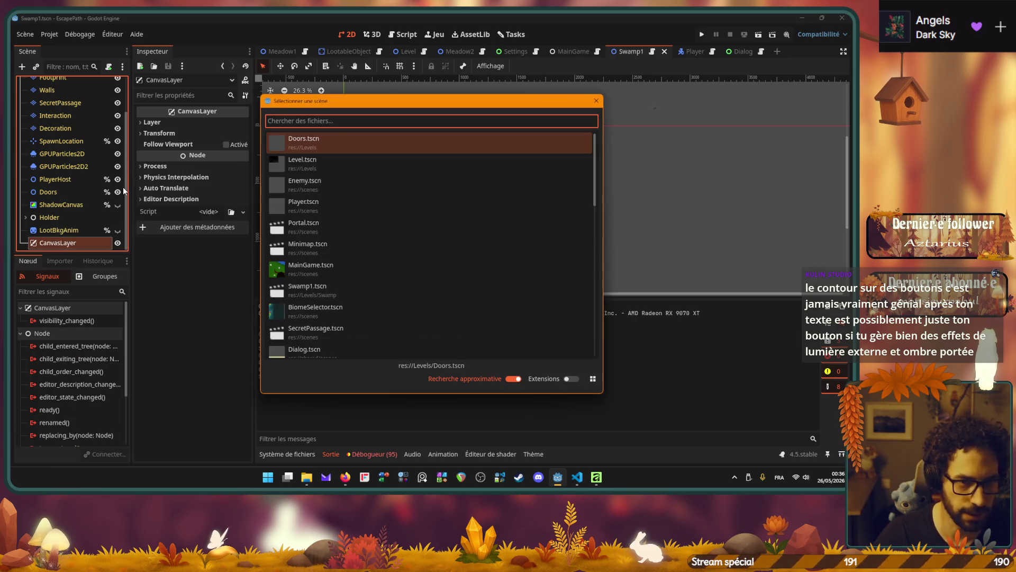
pyautogui.write('dialog')
pyautogui.press('Return')
pyautogui.hotkey('ctrl', 's')
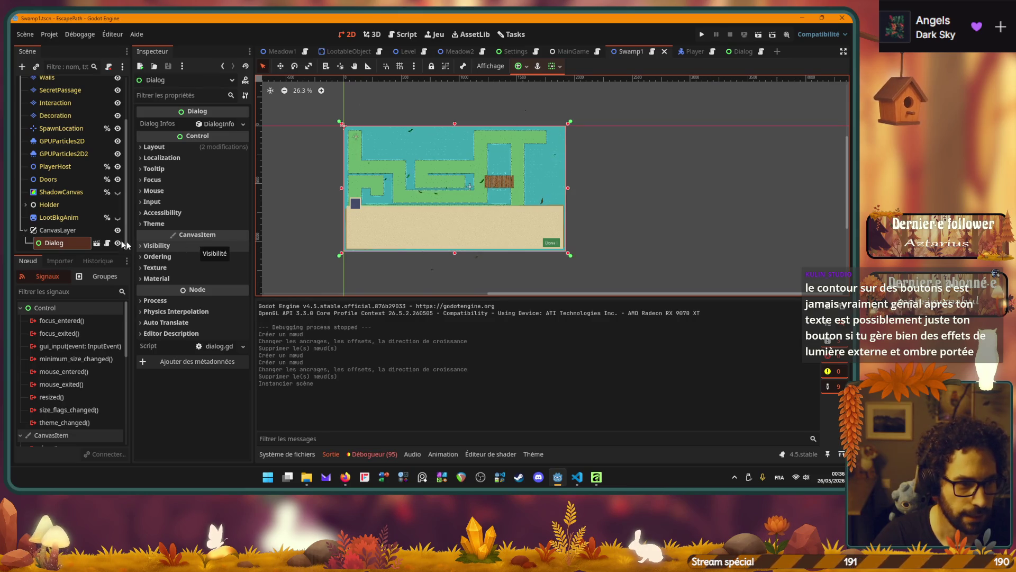
# Anchor the Dialog instance to Full Rect, keeping it parented under CanvasLayer.
pyautogui.moveTo(53, 243); pyautogui.dragTo(45, 228)
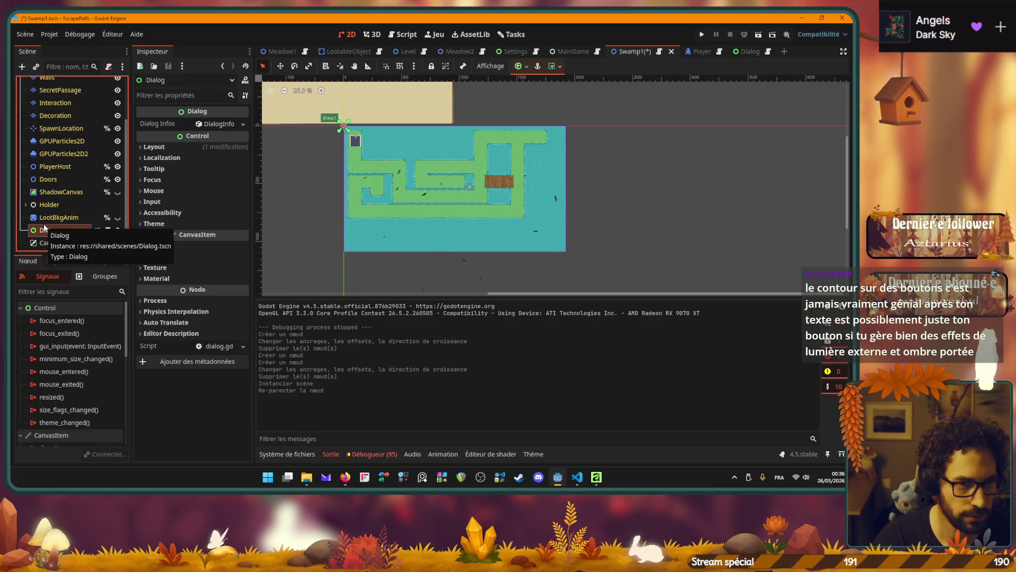
pyautogui.click(527, 68)
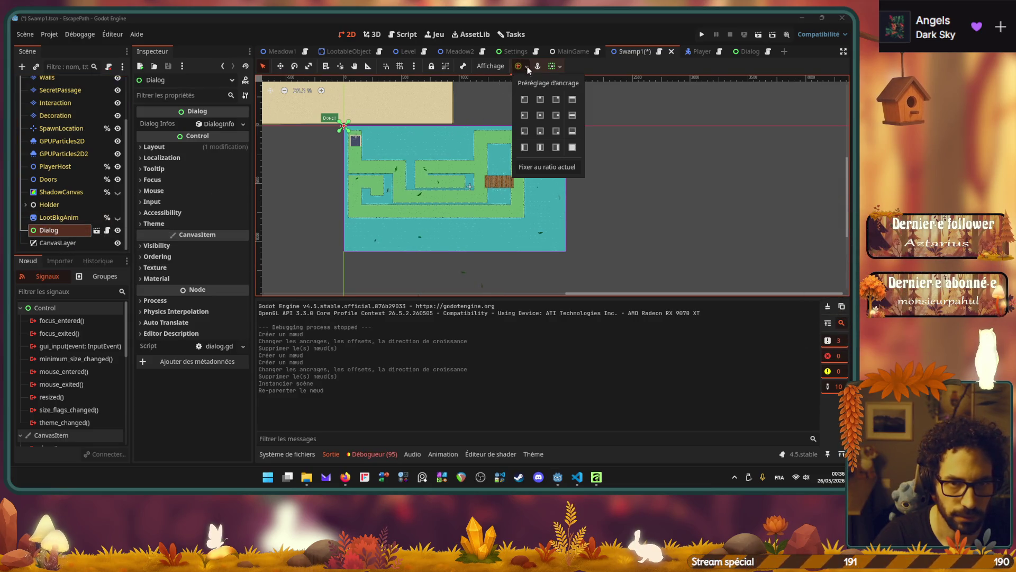
pyautogui.click(524, 99)
pyautogui.click(572, 147)
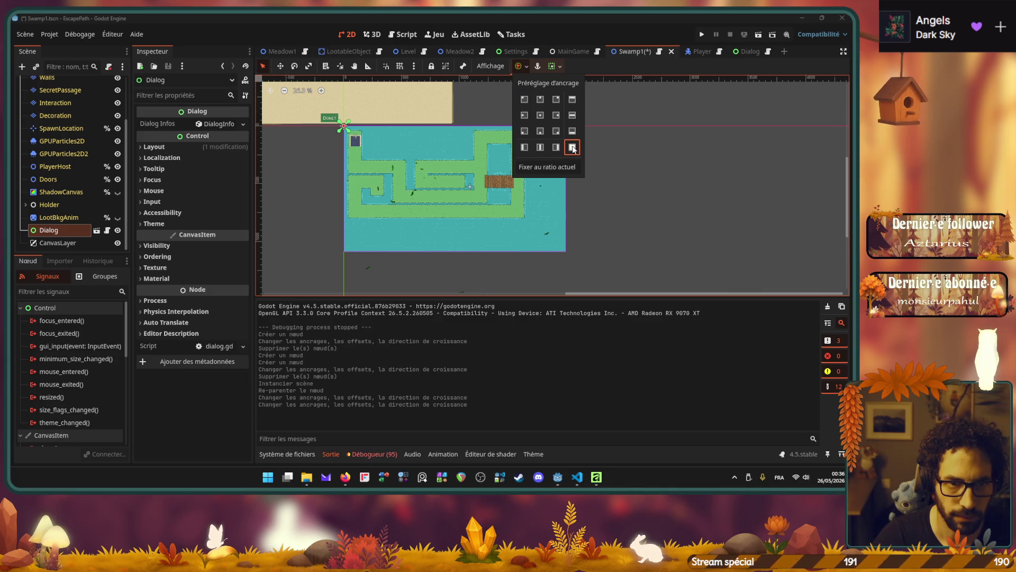
pyautogui.scroll(-2, 476, 156)
pyautogui.scroll(2, 428, 131)
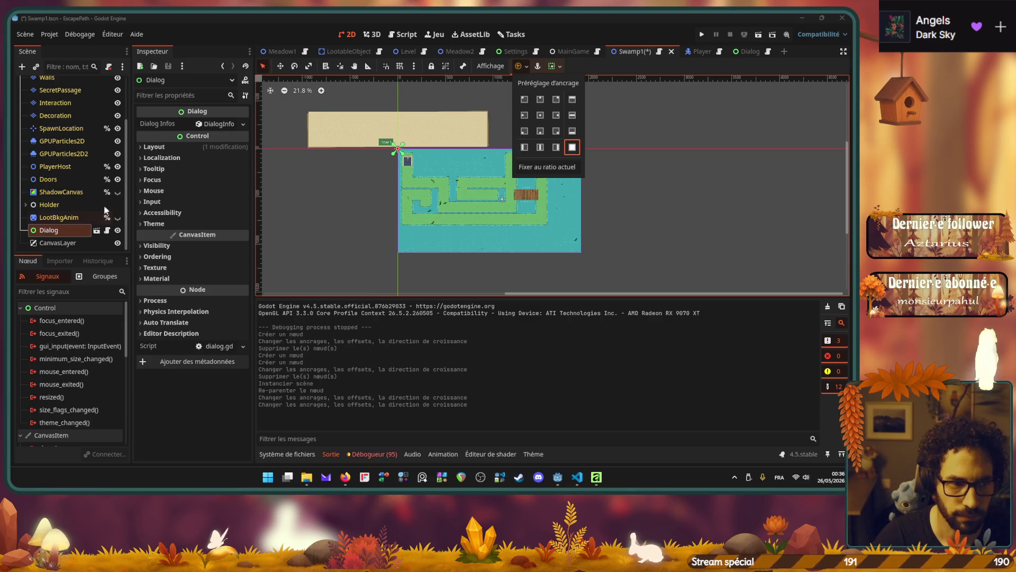
pyautogui.moveTo(59, 229)
pyautogui.mouseDown()
pyautogui.moveTo(48, 233)
pyautogui.moveTo(59, 249)
pyautogui.moveTo(50, 229)
pyautogui.mouseUp()
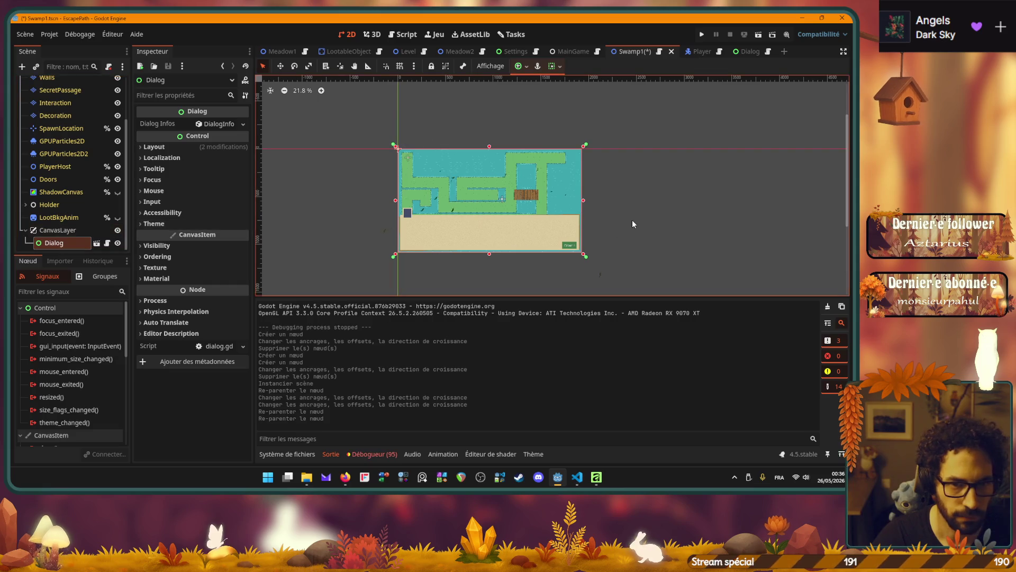
# Save Swamp1, run it to view the Toto en Dordogne dialog, then close the game.
pyautogui.hotkey('ctrl', 's')
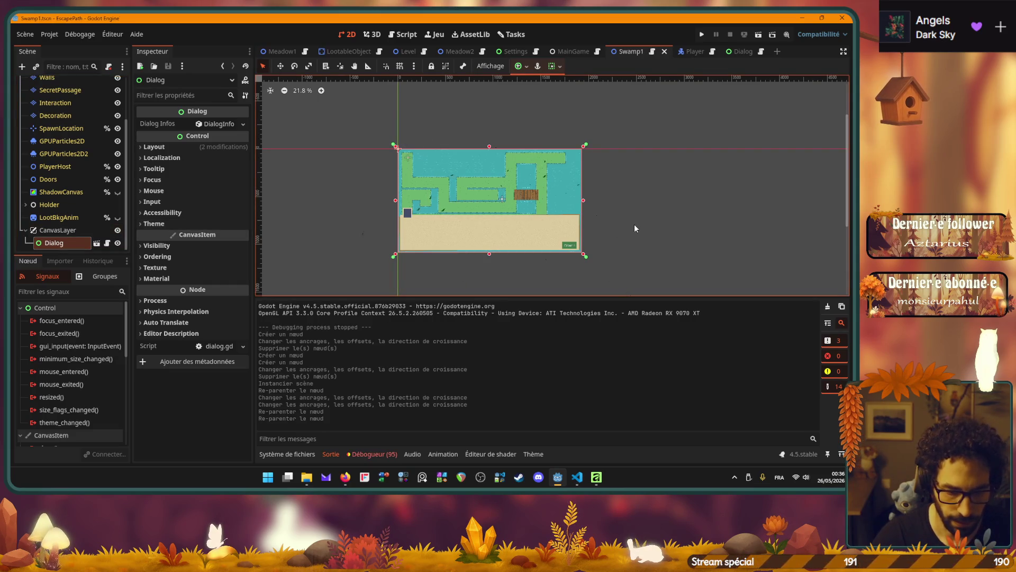
pyautogui.press('F6')
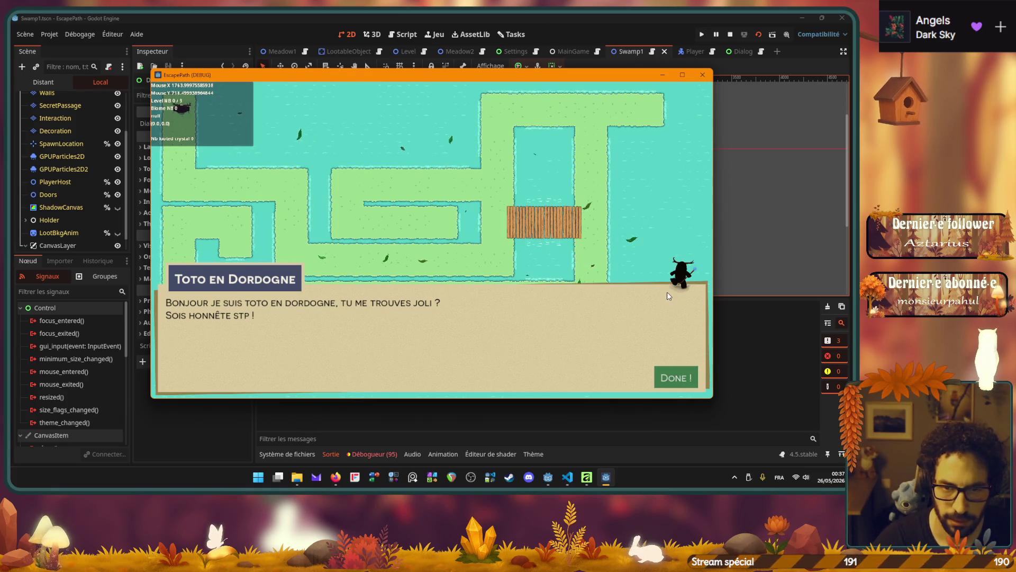
pyautogui.click(704, 75)
pyautogui.click(51, 245)
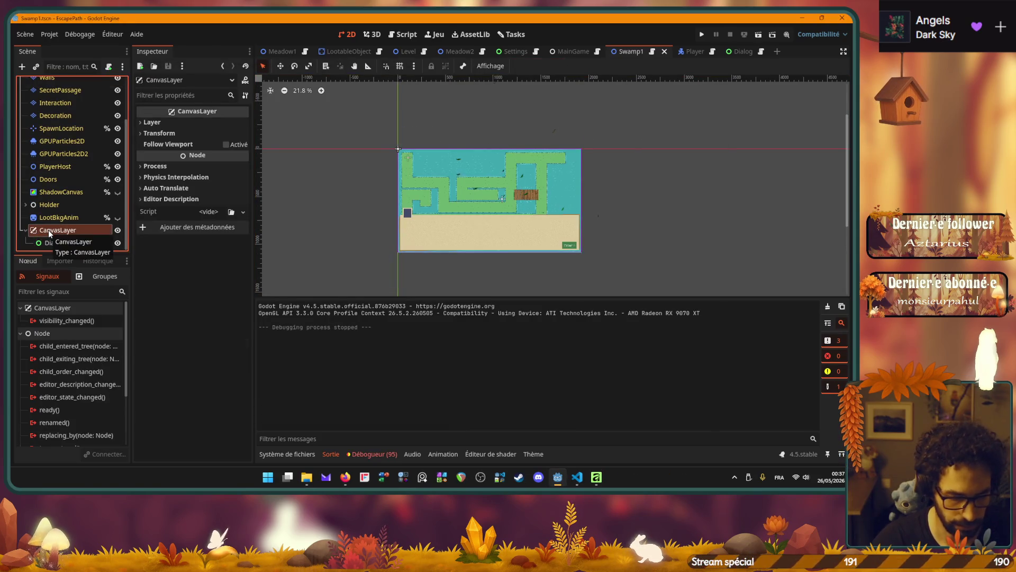
# Cut the CanvasLayer with its Dialog out of Swamp1, save, and paste it into Meadow1.
pyautogui.hotkey('ctrl', 'x')
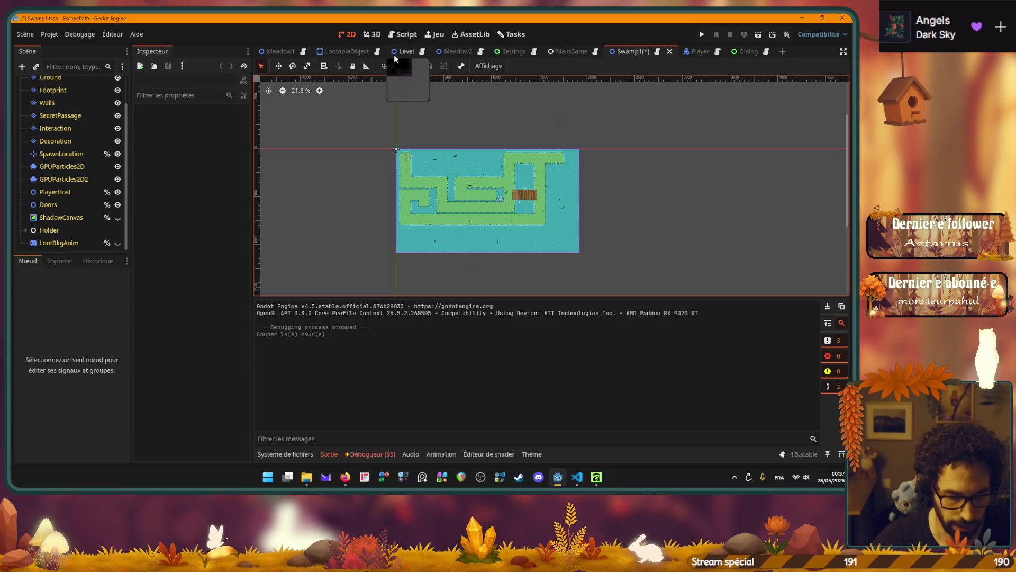
pyautogui.hotkey('ctrl', 's')
pyautogui.click(279, 51)
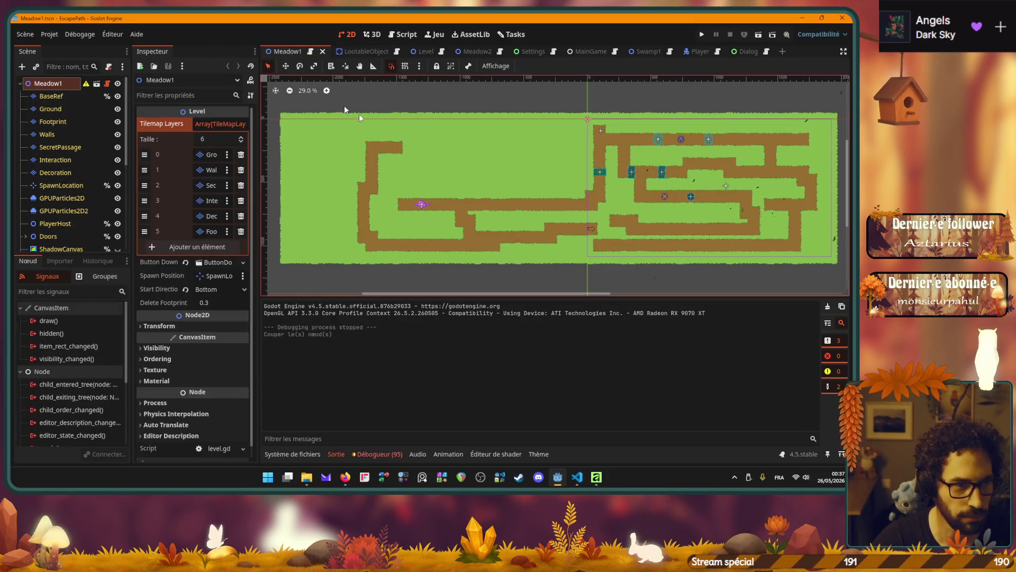
pyautogui.hotkey('ctrl', 'v')
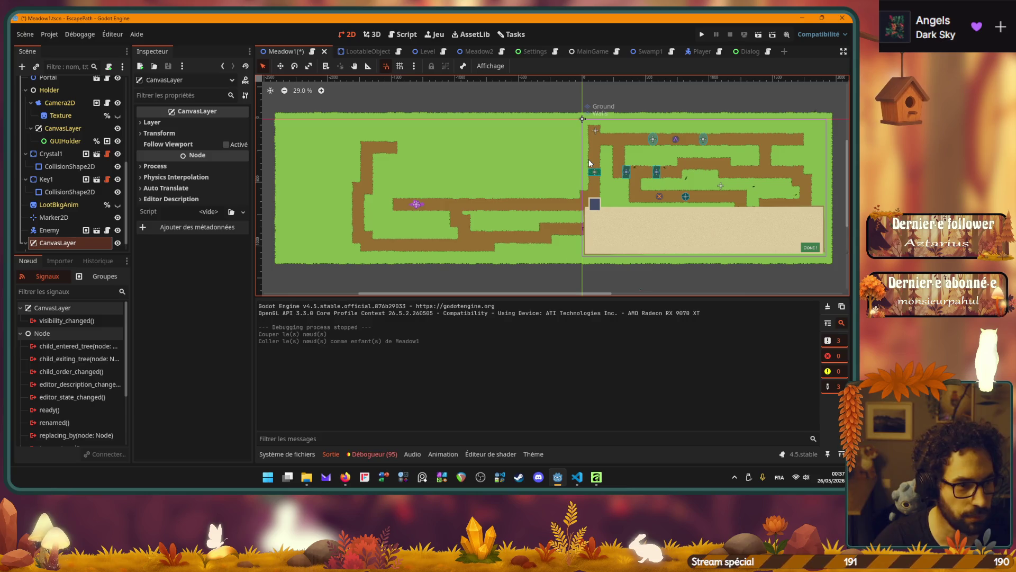
pyautogui.hscroll(5, 701, 169)
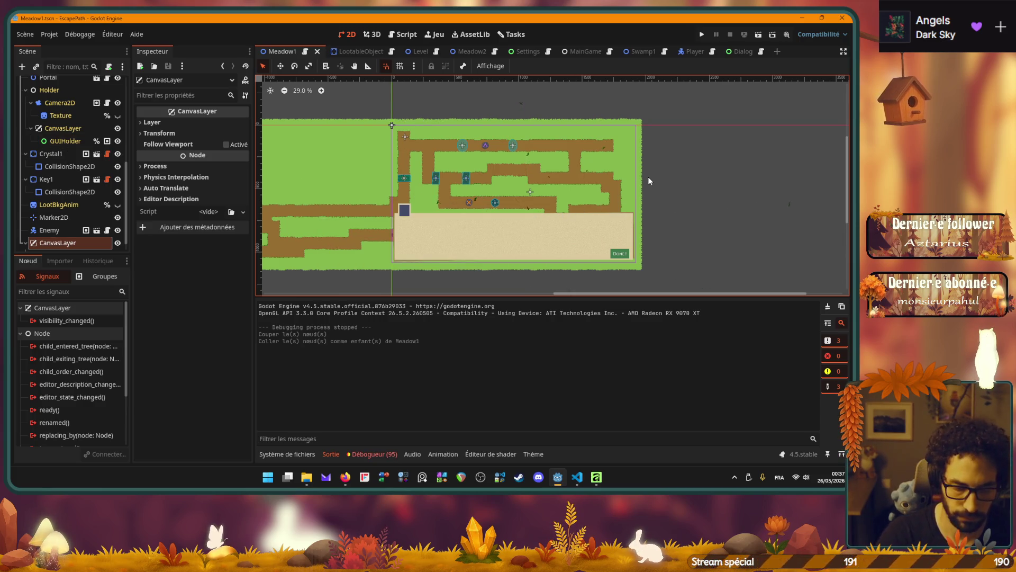
# Test the dialog in Meadow1 in-game, then delete the CanvasLayer and save Meadow1.
pyautogui.press('F5')
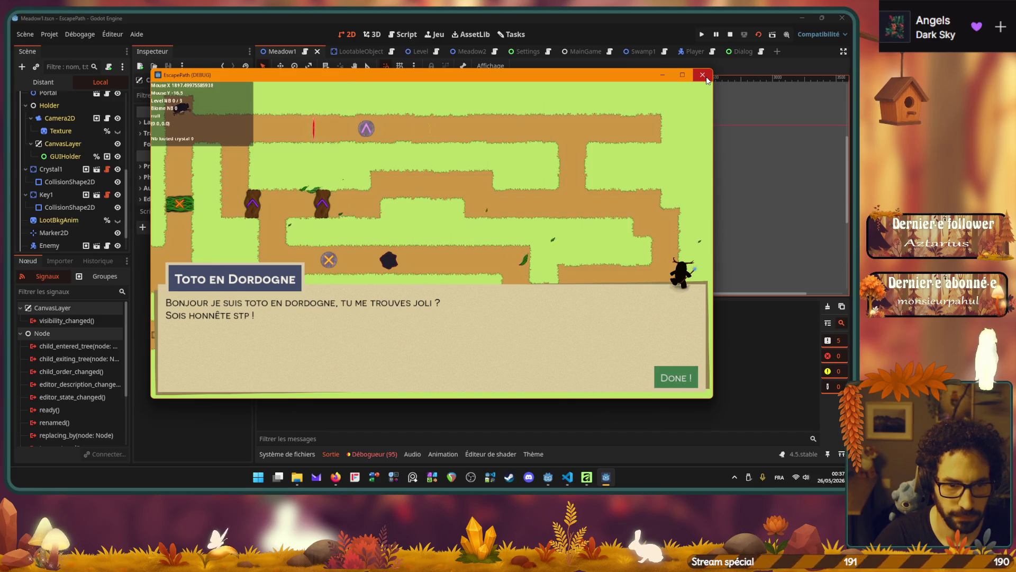
pyautogui.click(706, 78)
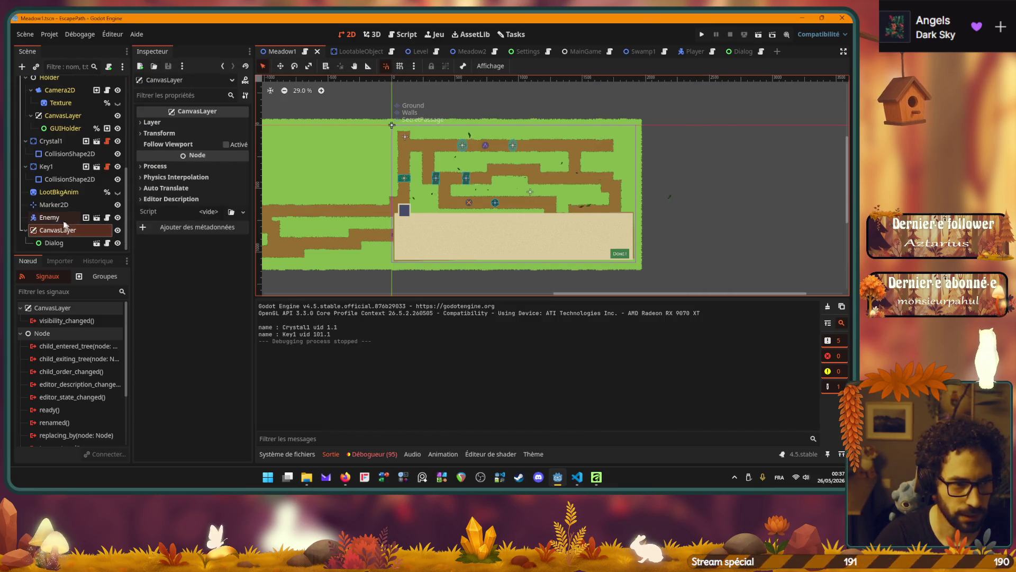
pyautogui.scroll(-1, 55, 230)
pyautogui.press('Delete')
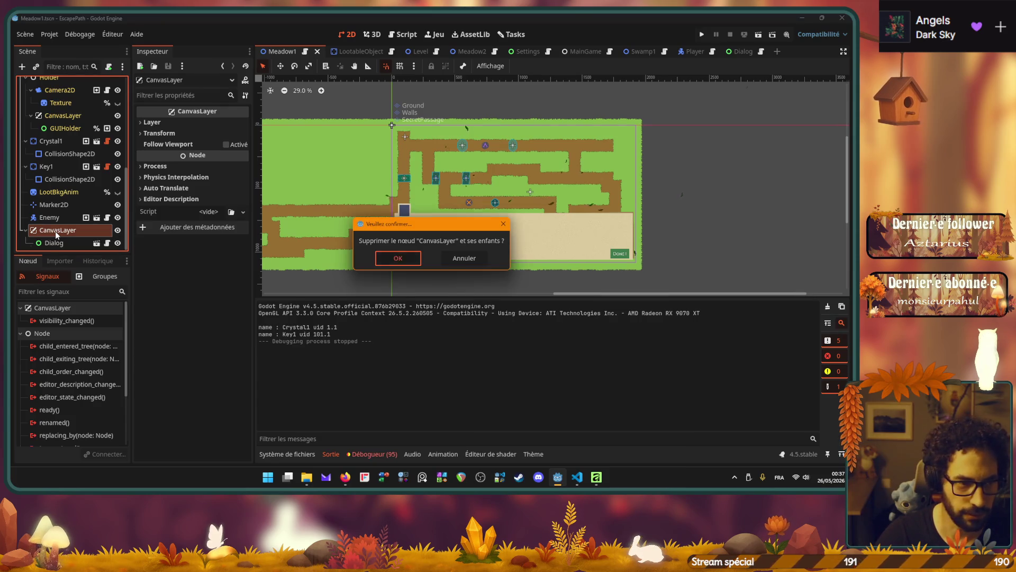
pyautogui.press('Return')
pyautogui.hotkey('ctrl', 's')
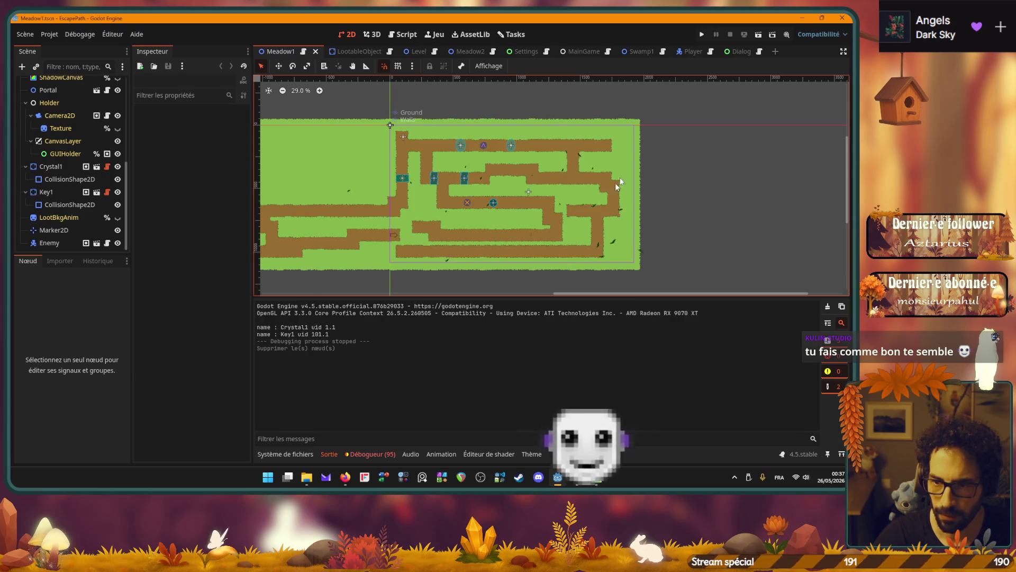
# In the Dialog scene, set the Done ! button style's shadow size to 10.
pyautogui.click(740, 53)
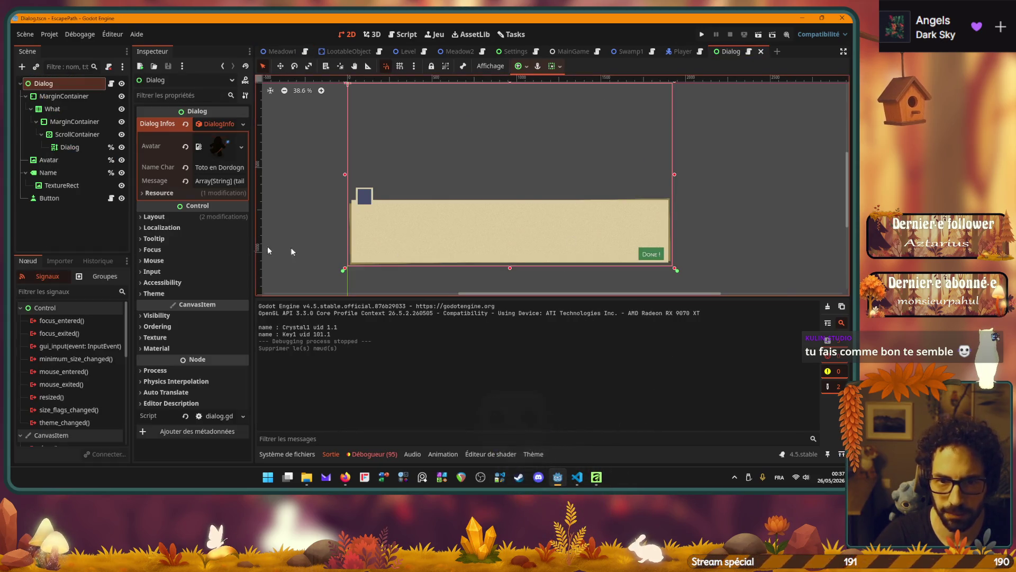
pyautogui.click(49, 198)
pyautogui.scroll(-3, 164, 253)
pyautogui.scroll(-1, 165, 253)
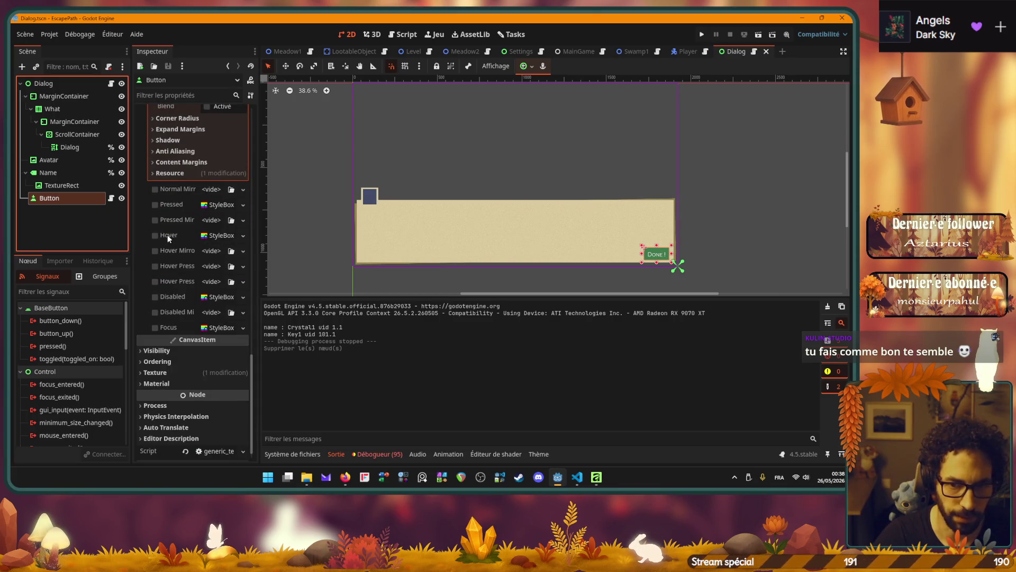
pyautogui.scroll(5, 167, 234)
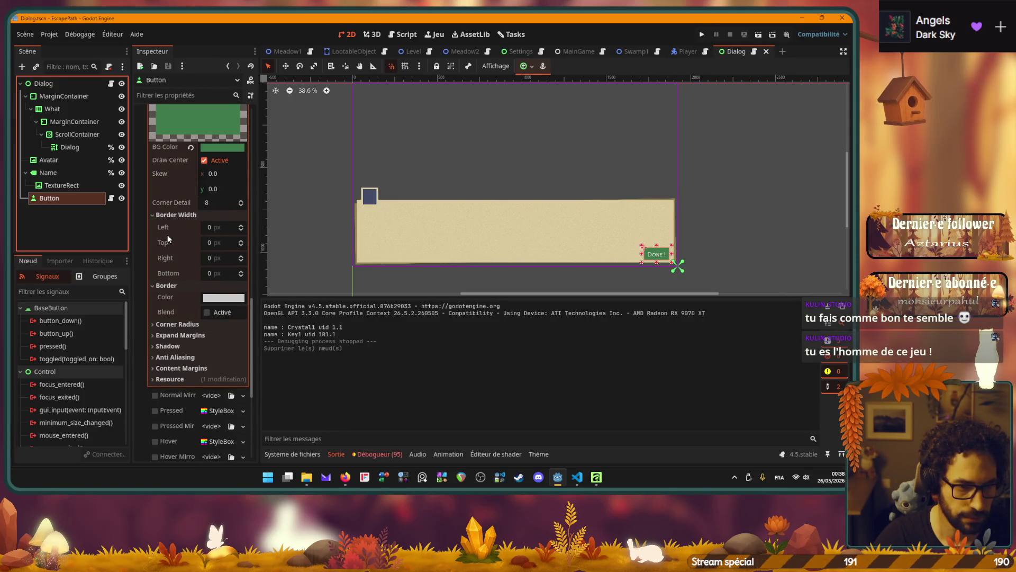
pyautogui.click(159, 347)
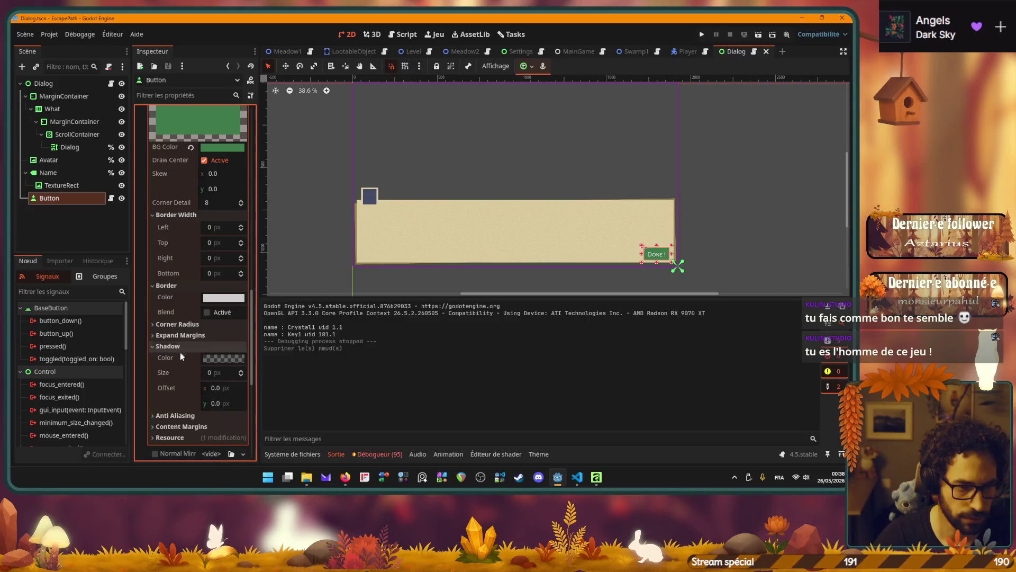
pyautogui.click(215, 372)
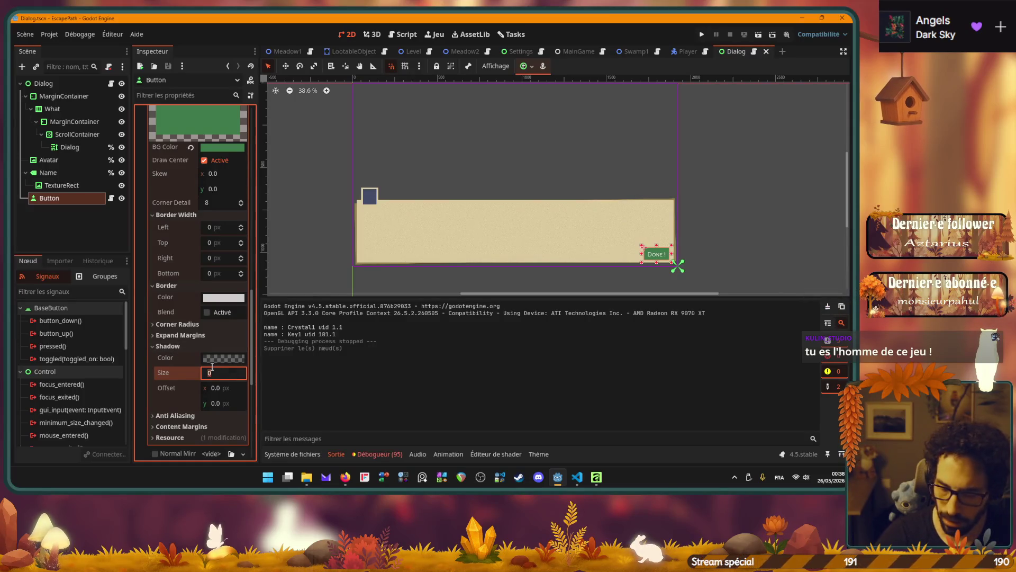
pyautogui.write('10')
pyautogui.press('Return')
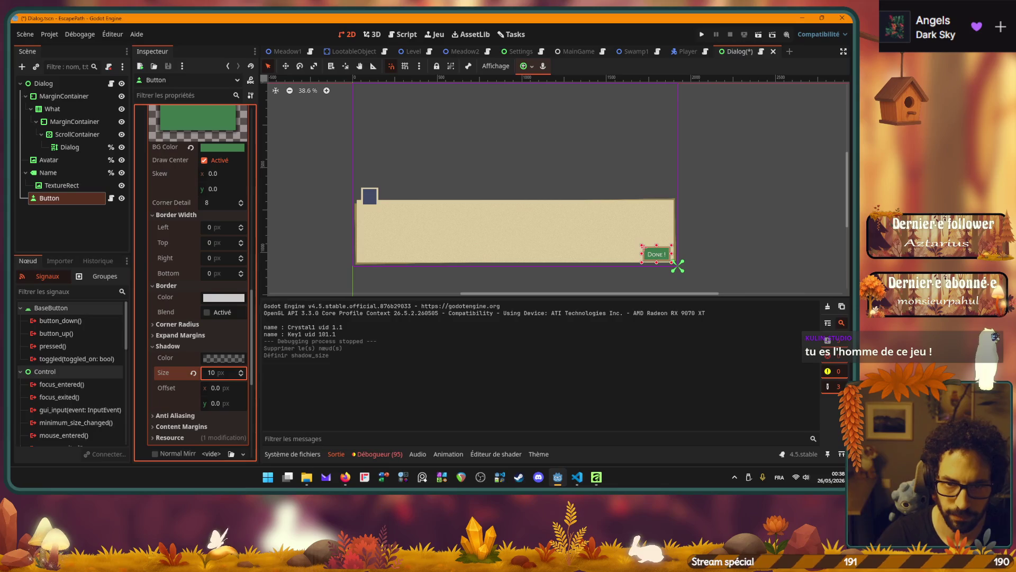
# Set the button's shadow offset to 5, 5.
pyautogui.scroll(5, 675, 266)
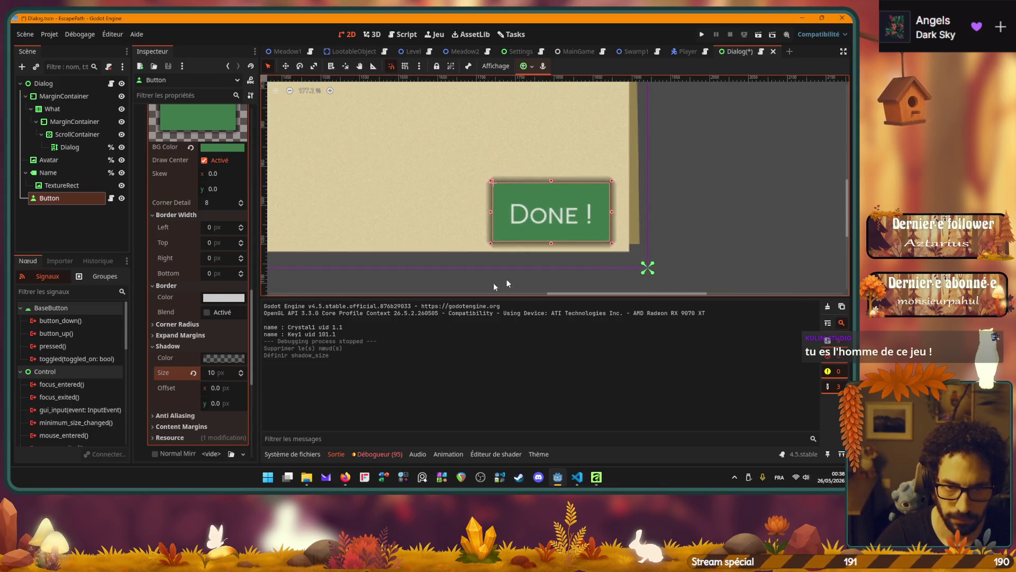
pyautogui.click(224, 388)
pyautogui.write('5')
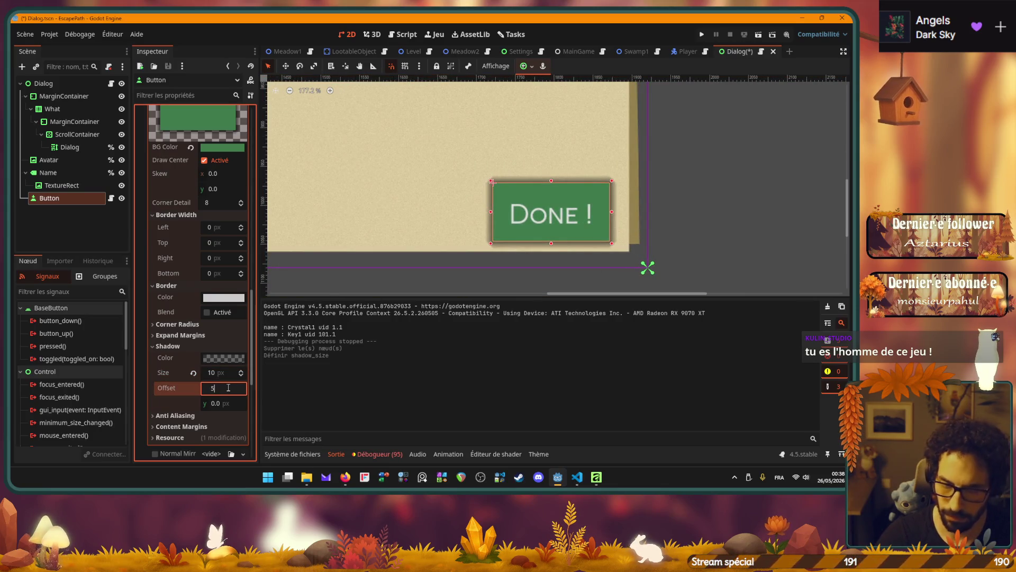
pyautogui.press('Return')
pyautogui.press('Return')
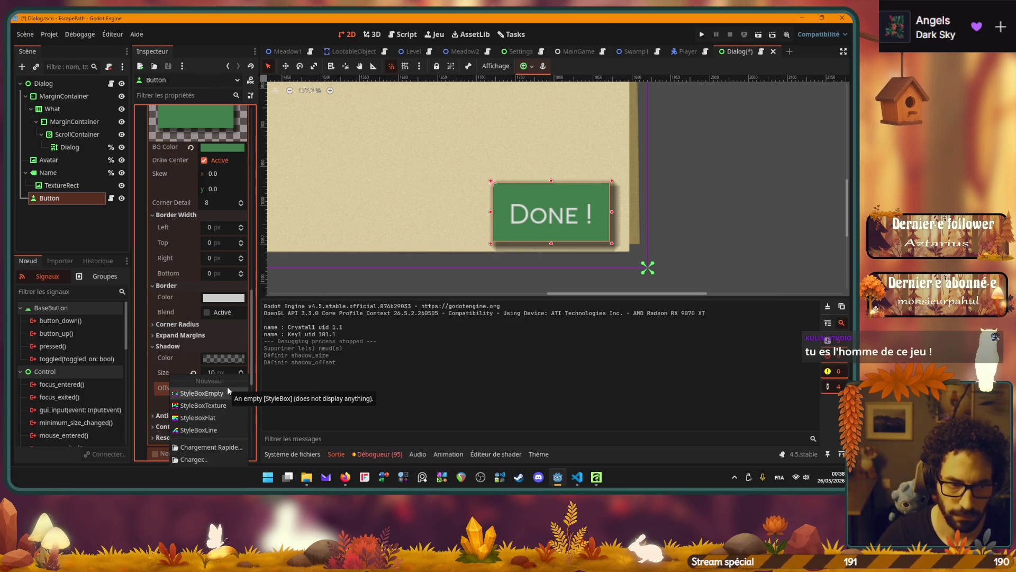
pyautogui.press('Escape')
pyautogui.click(503, 292)
# Reselect the Button node and nudge it slightly up and left.
pyautogui.click(542, 282)
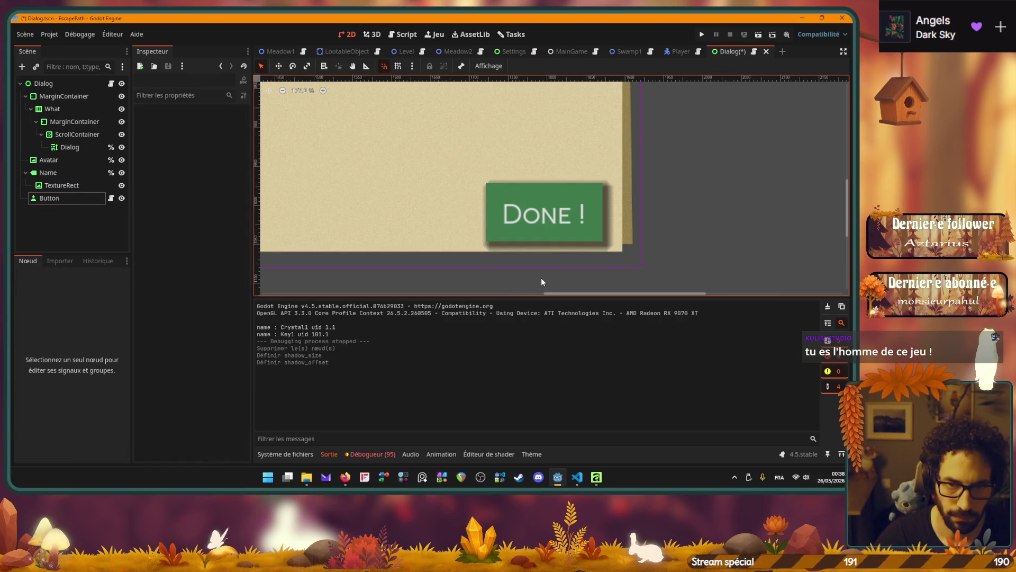
pyautogui.click(61, 198)
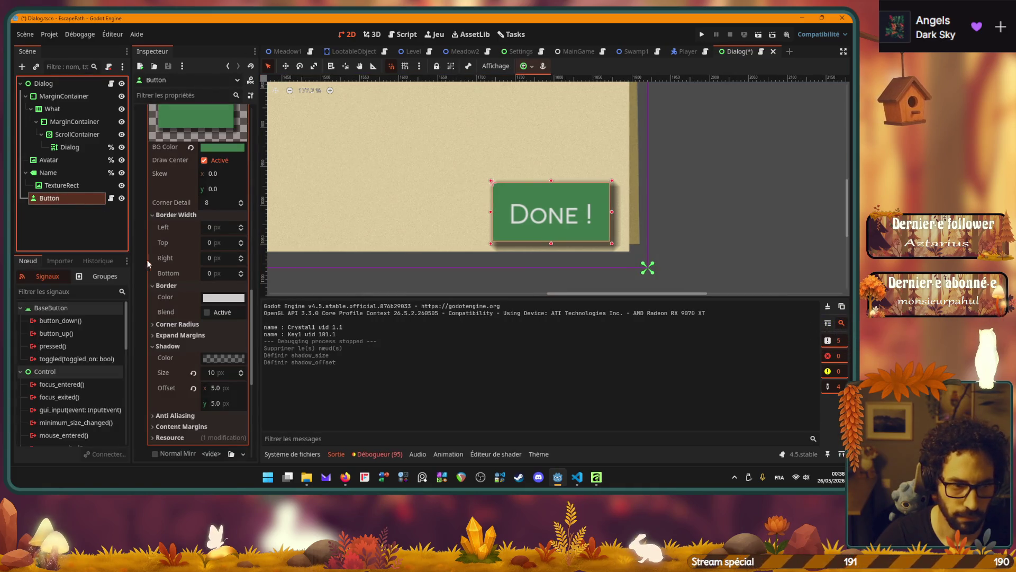
pyautogui.press('Up')
pyautogui.press('Up')
pyautogui.press('Up')
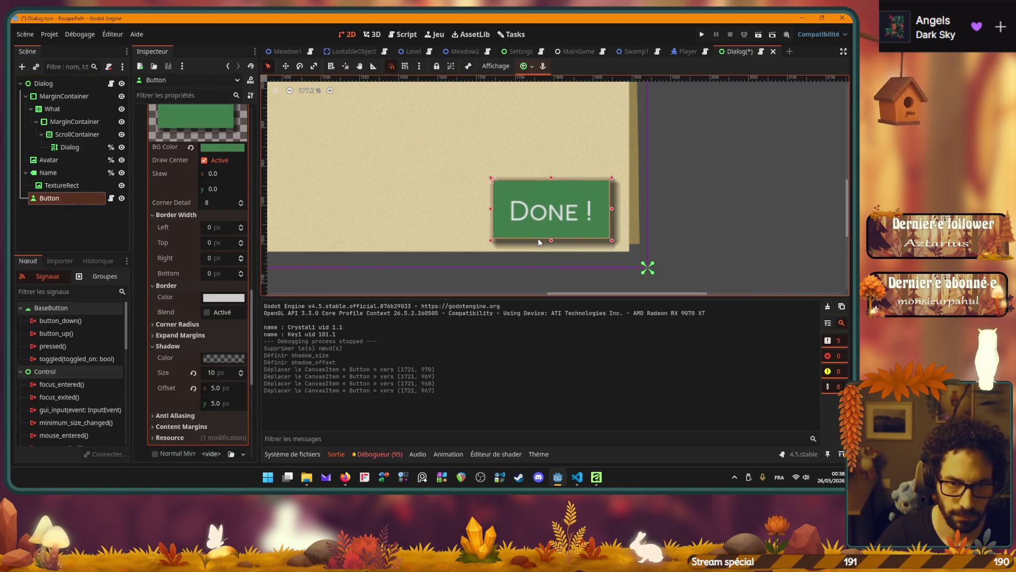
pyautogui.press('Left')
pyautogui.press('Left')
pyautogui.press('Up')
pyautogui.press('Up')
pyautogui.press('Up')
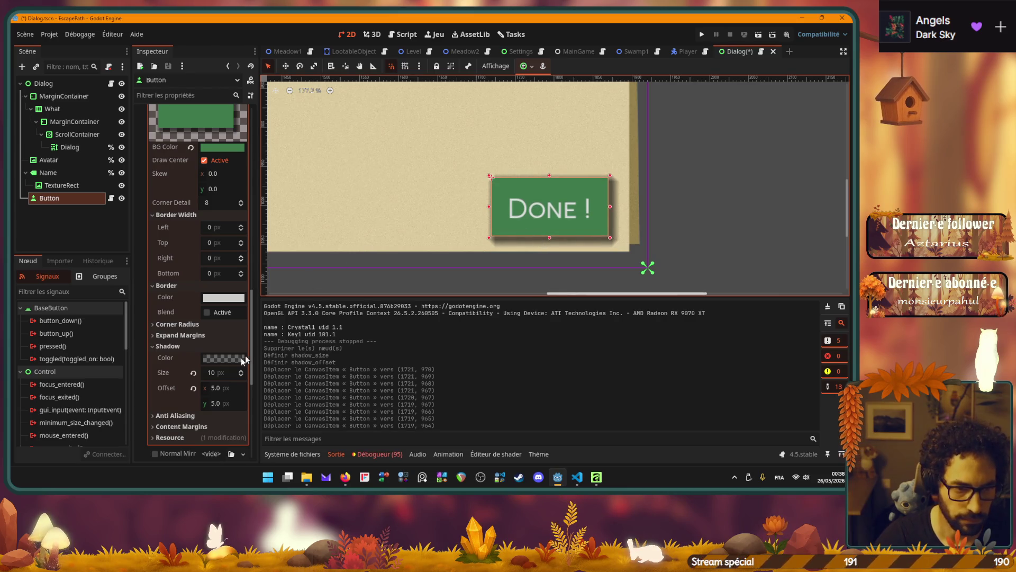
pyautogui.click(234, 358)
# Set the shadow colour to semi-transparent dark brown 3b312b7c and save the Dialog scene.
pyautogui.moveTo(221, 301); pyautogui.dragTo(210, 295)
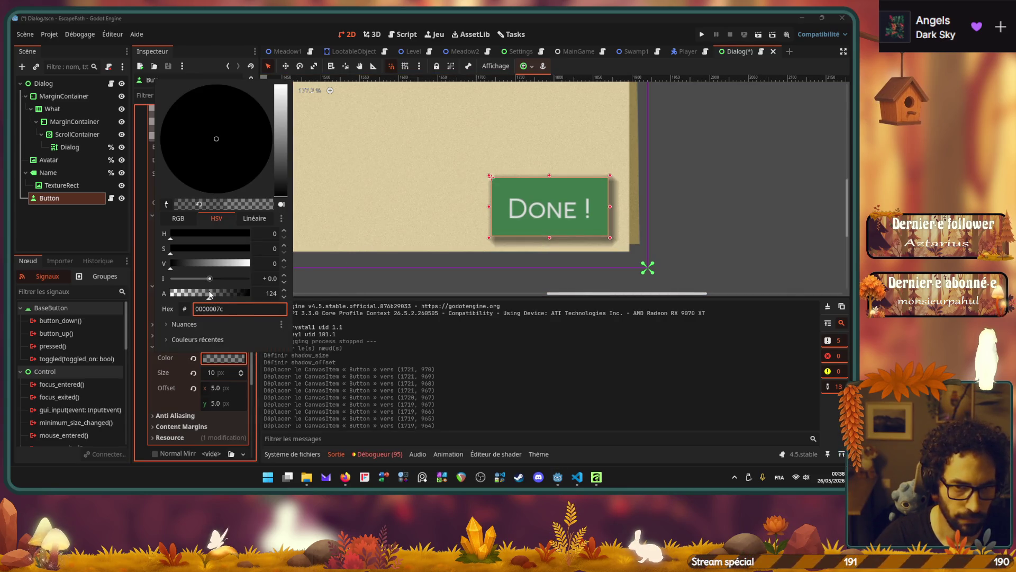
pyautogui.moveTo(196, 250); pyautogui.dragTo(208, 262)
pyautogui.click(200, 263)
pyautogui.click(176, 237)
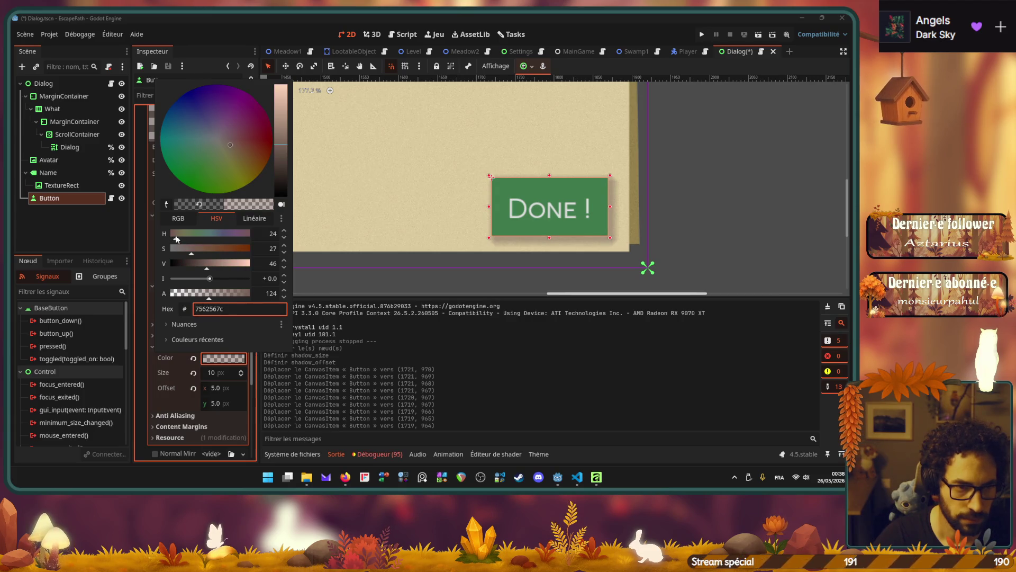
pyautogui.moveTo(195, 262); pyautogui.dragTo(190, 263)
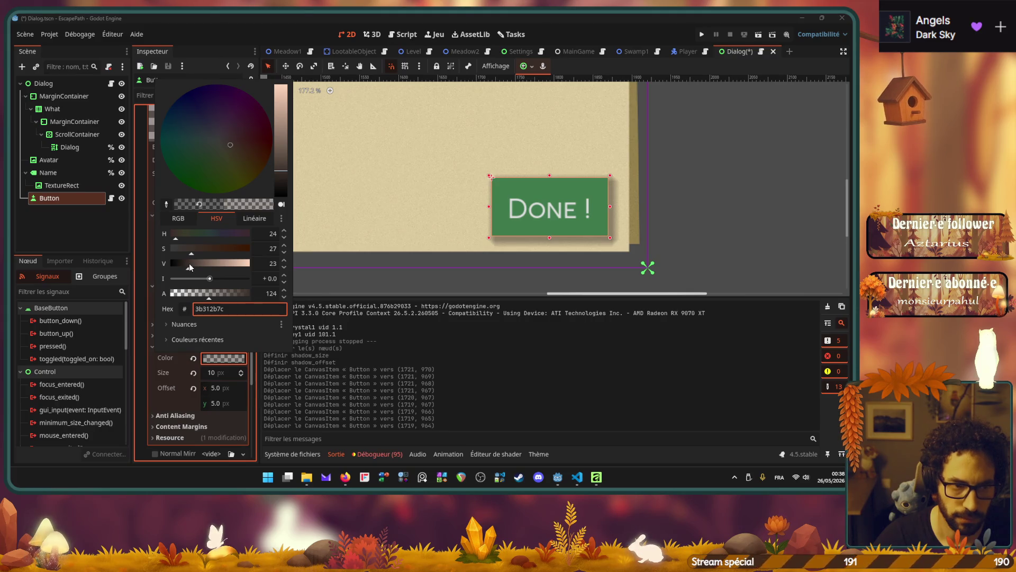
pyautogui.click(153, 386)
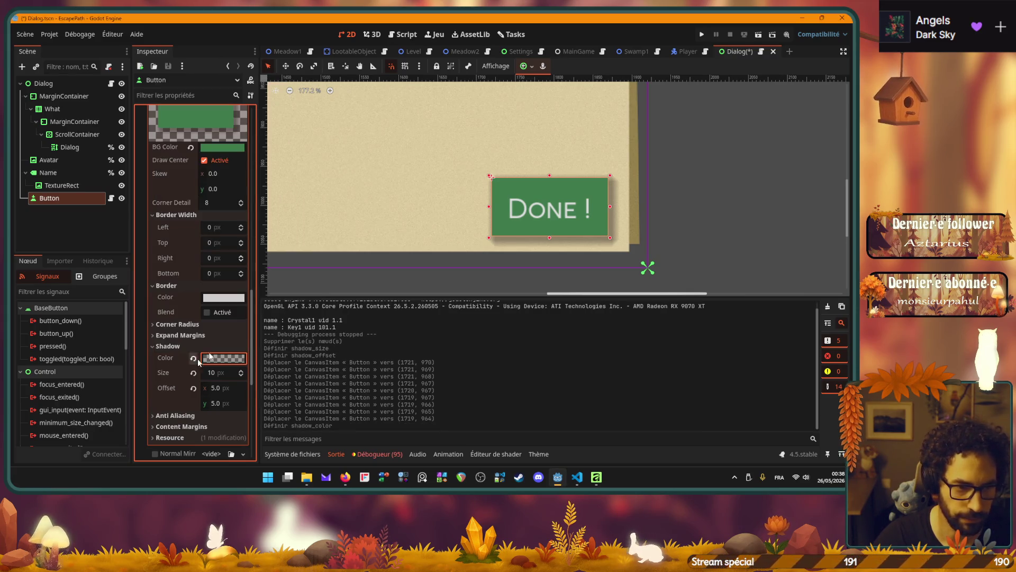
pyautogui.hotkey('ctrl', 's')
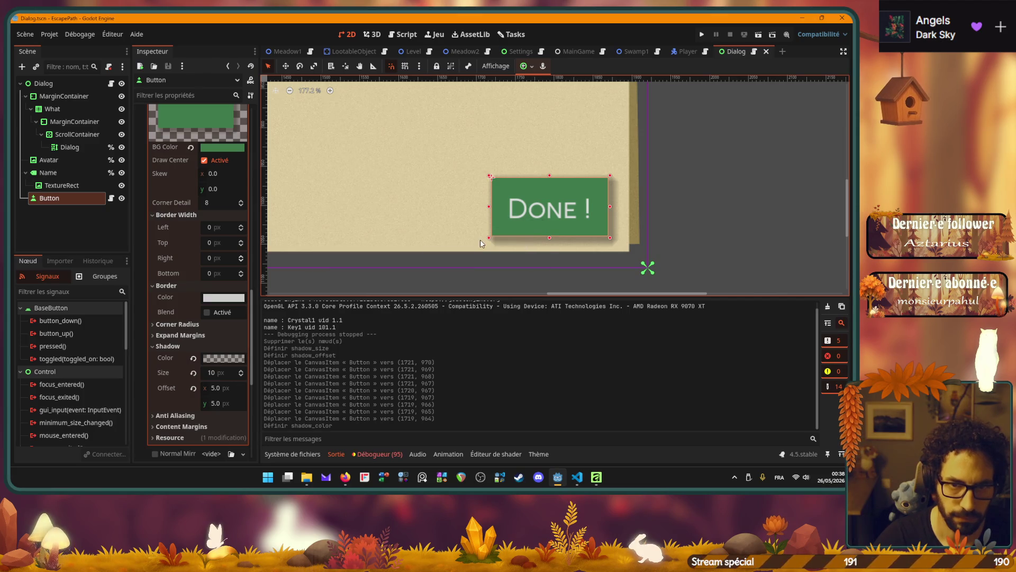
# Try a horizontal shadow offset of 3 on the Done ! button, then undo it.
pyautogui.scroll(-6, 480, 241)
pyautogui.click(574, 237)
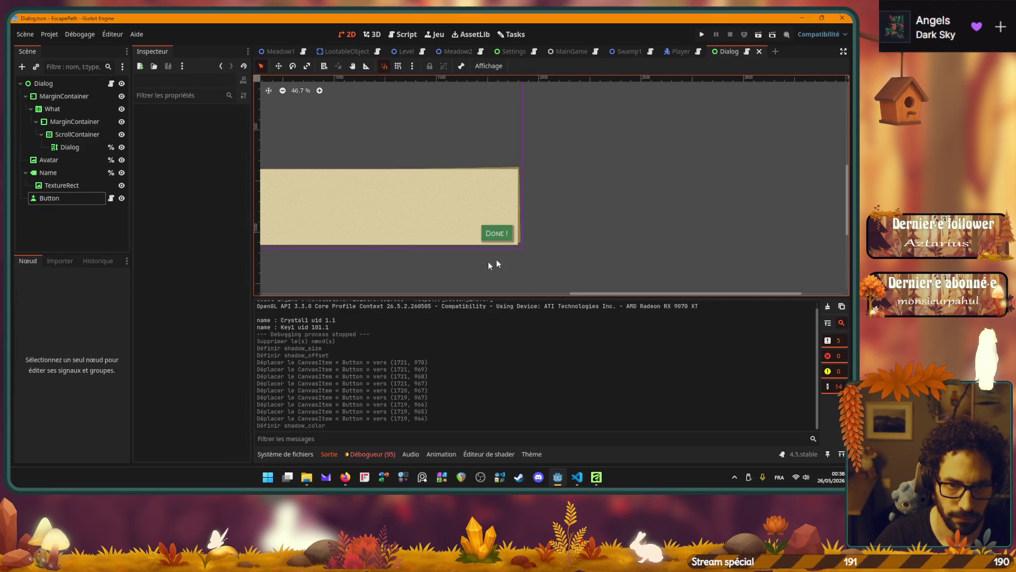
pyautogui.moveTo(412, 267); pyautogui.dragTo(545, 263)
pyautogui.click(49, 198)
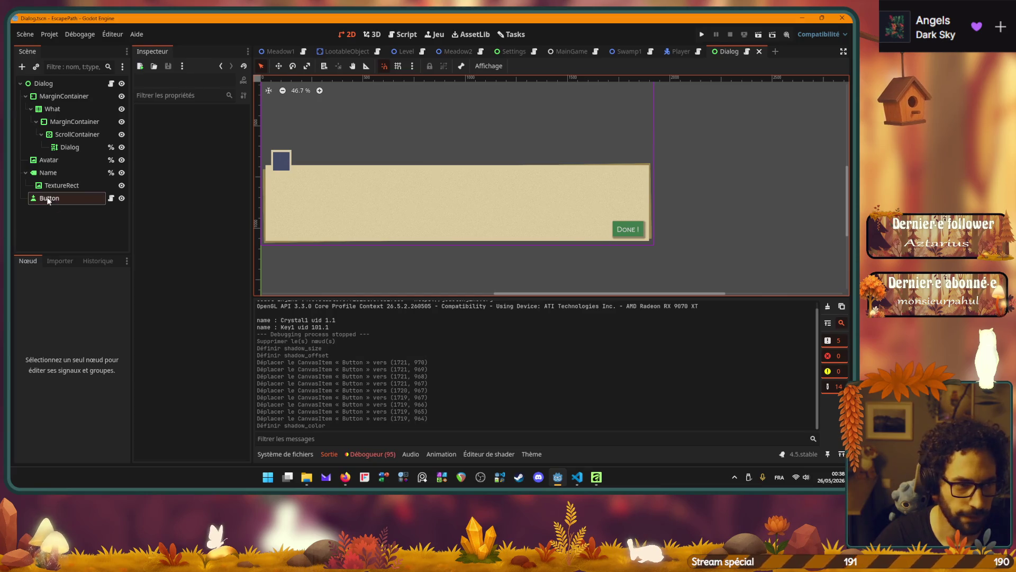
pyautogui.scroll(-3, 196, 323)
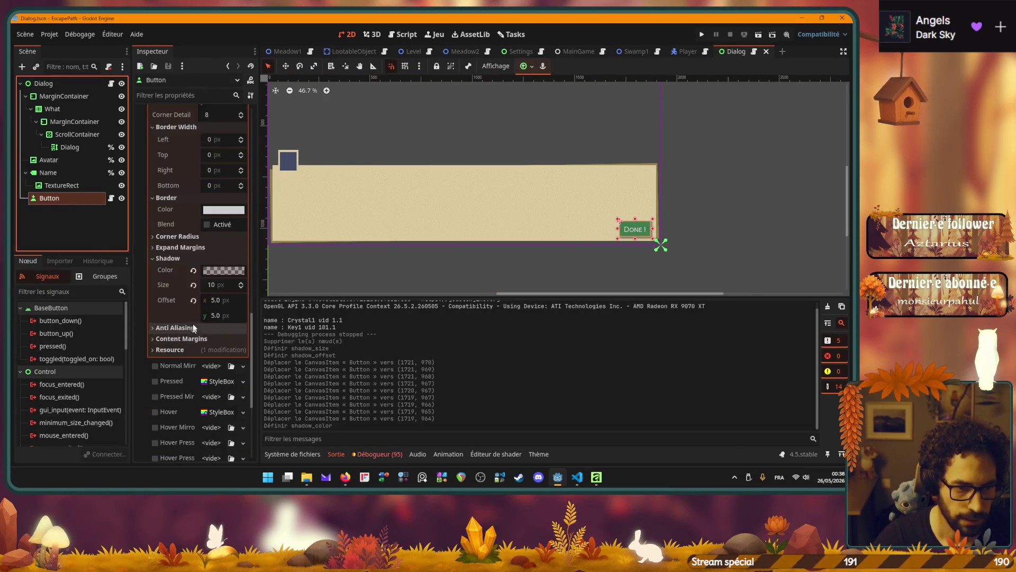
pyautogui.scroll(5, 196, 317)
pyautogui.scroll(-2, 196, 314)
pyautogui.scroll(-2, 196, 314)
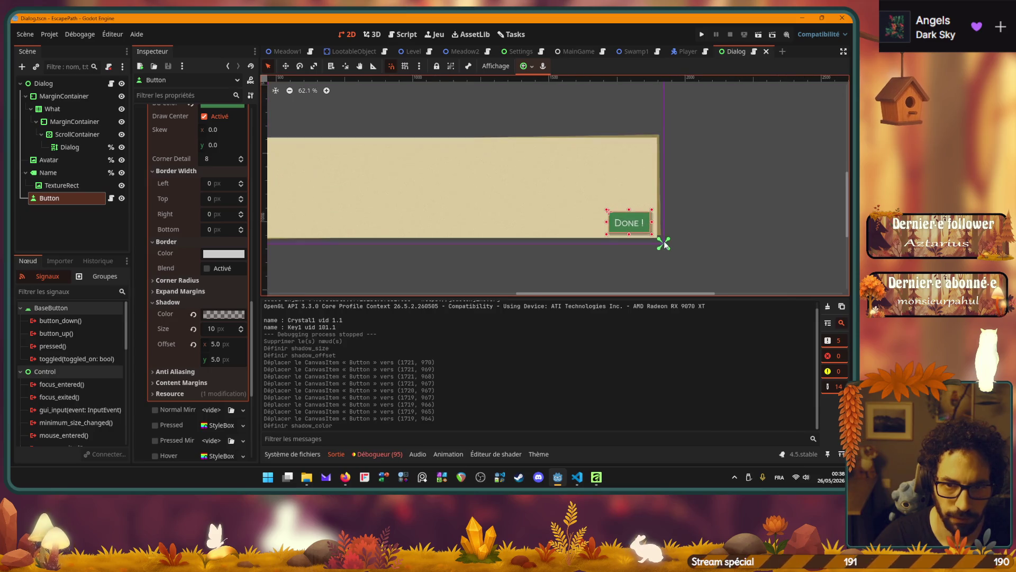
pyautogui.scroll(6, 661, 239)
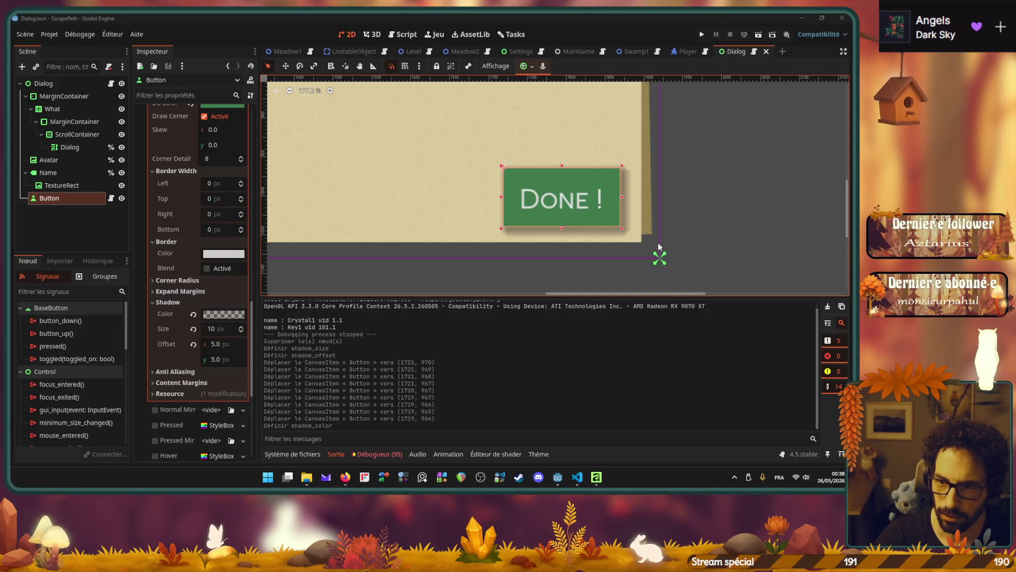
pyautogui.click(214, 344)
pyautogui.write('3')
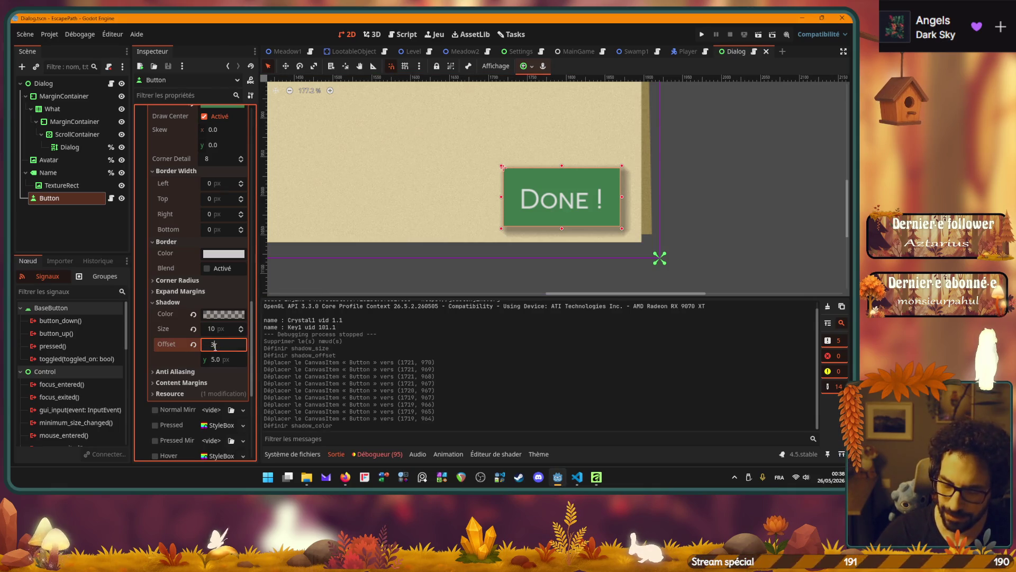
pyautogui.press('Tab')
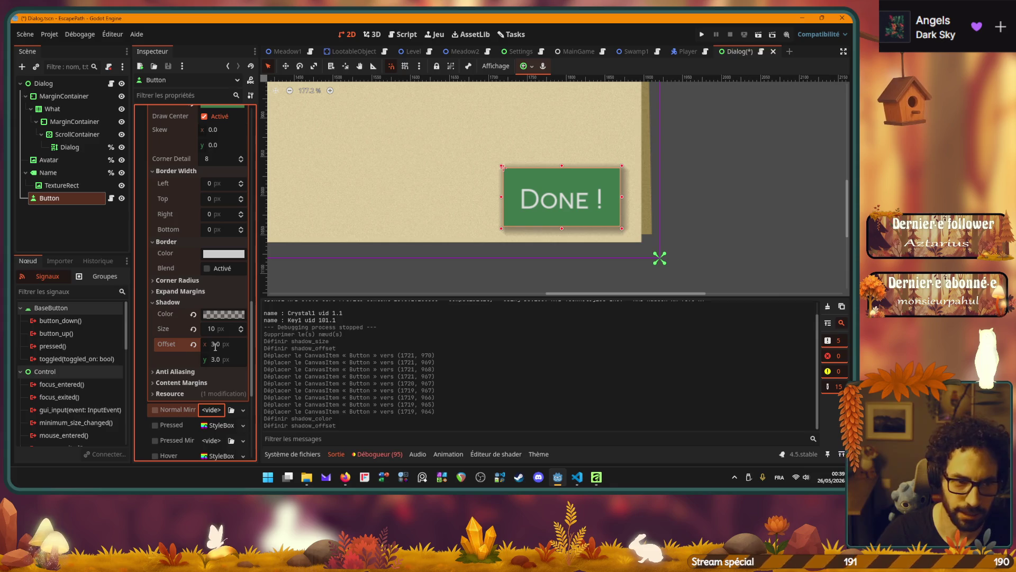
pyautogui.hotkey('ctrl', 'z')
pyautogui.hotkey('ctrl', 'z')
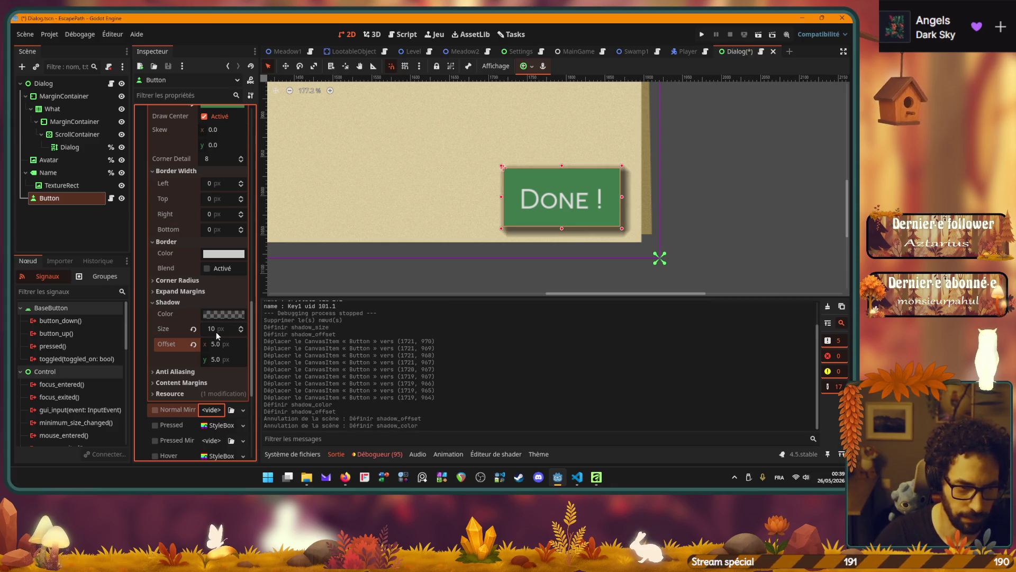
pyautogui.hotkey('ctrl', 'shift', 'z')
# Set the shadow size to 5, save the Dialog scene, and run it with F6.
pyautogui.click(215, 328)
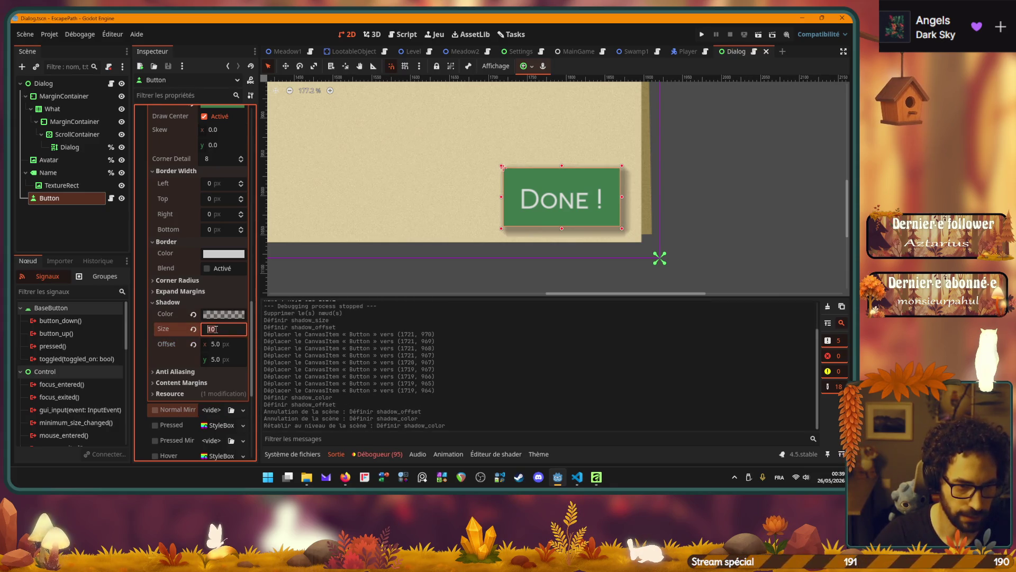
pyautogui.write('5')
pyautogui.press('Return')
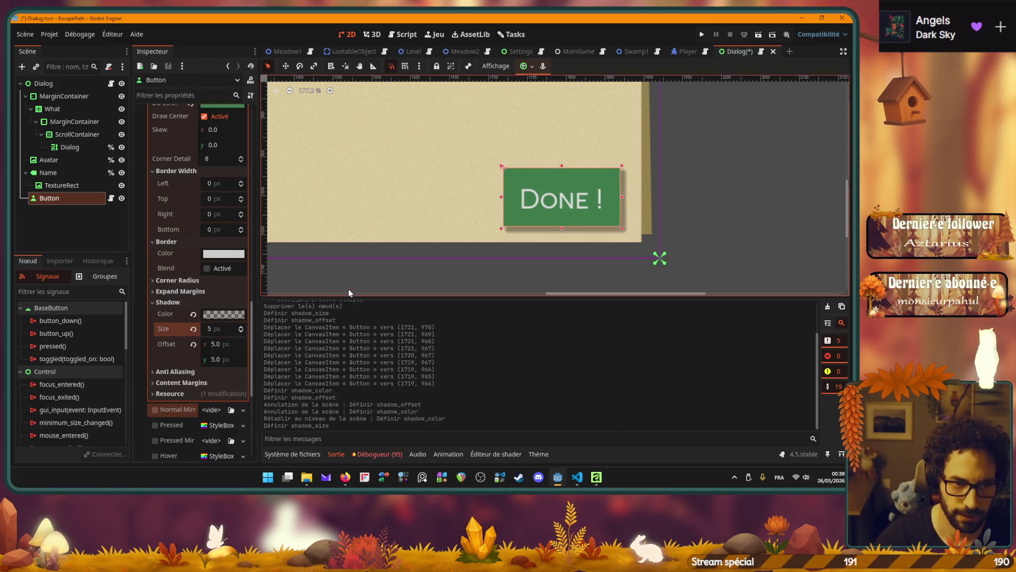
pyautogui.click(354, 275)
pyautogui.hotkey('ctrl', 's')
pyautogui.scroll(-6, 367, 265)
pyautogui.scroll(-7, 371, 270)
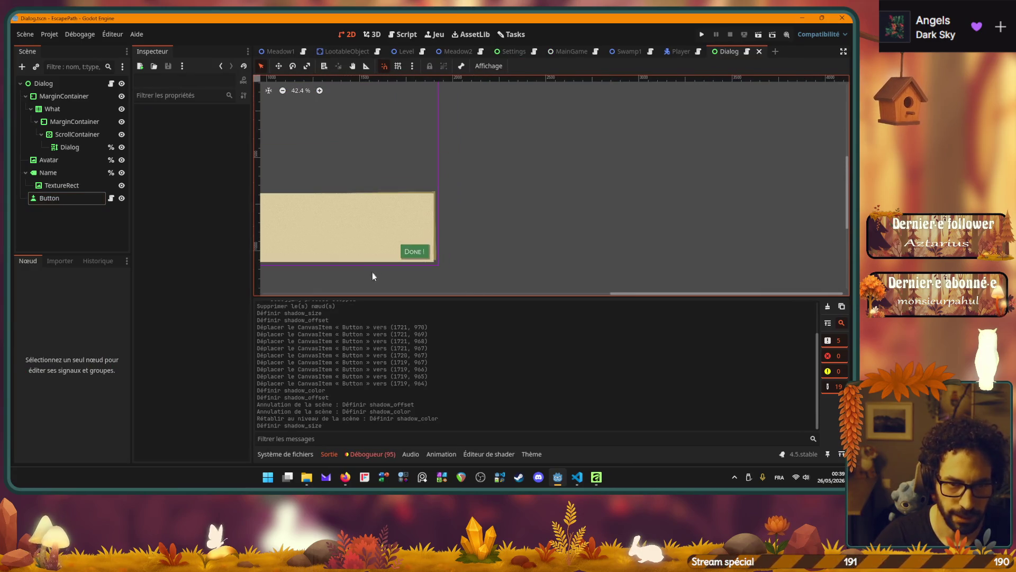
pyautogui.moveTo(374, 276)
pyautogui.mouseDown()
pyautogui.moveTo(529, 257)
pyautogui.moveTo(588, 264)
pyautogui.mouseUp()
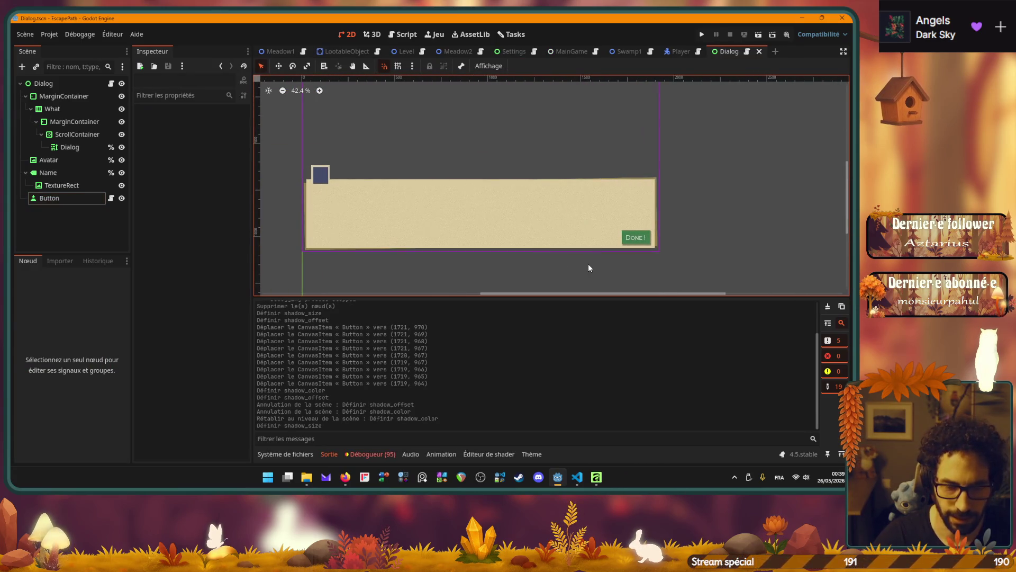
pyautogui.press('F6')
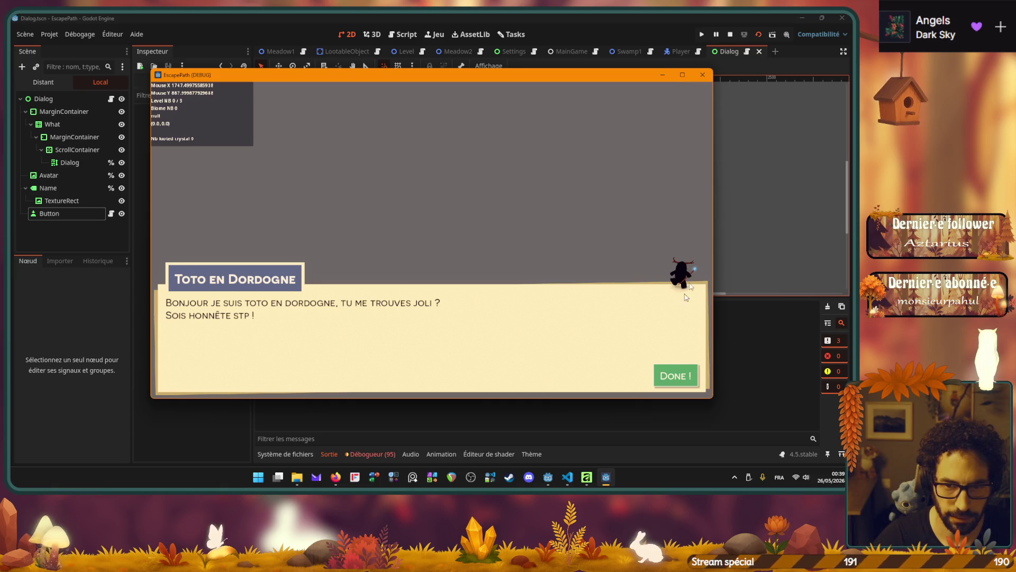
pyautogui.click(702, 75)
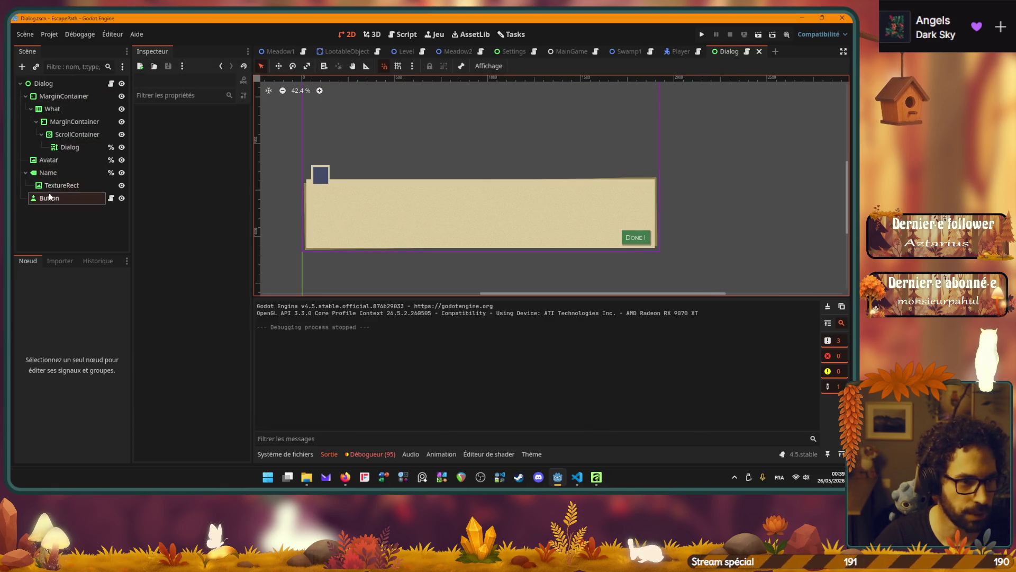
# Replace the Button node's Text 'Done !' with '...', save the Dialog scene, and reselect Button.
pyautogui.click(50, 198)
pyautogui.scroll(10, 189, 175)
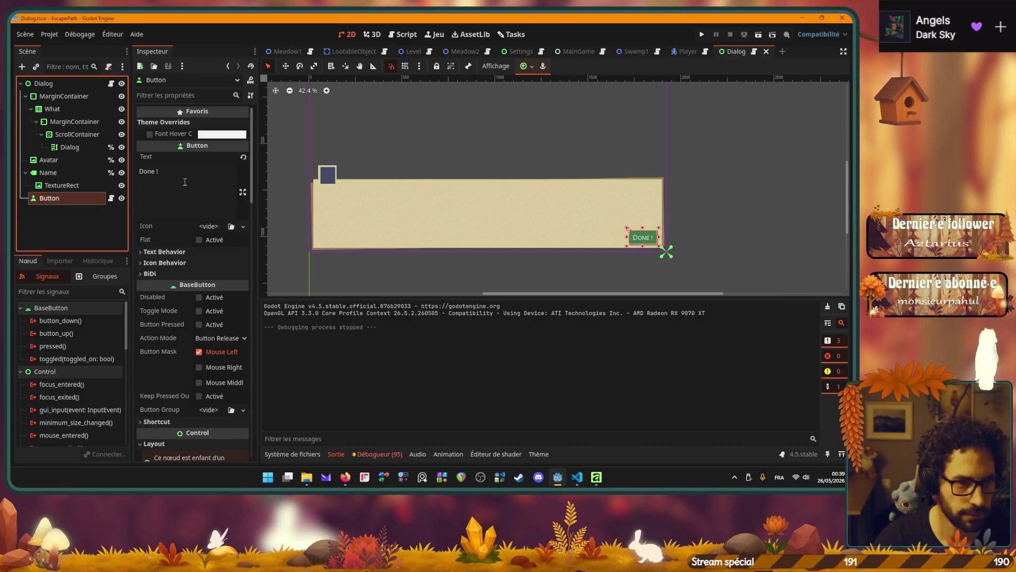
pyautogui.click(185, 181)
pyautogui.hotkey('ctrl', 'a')
pyautogui.write('...')
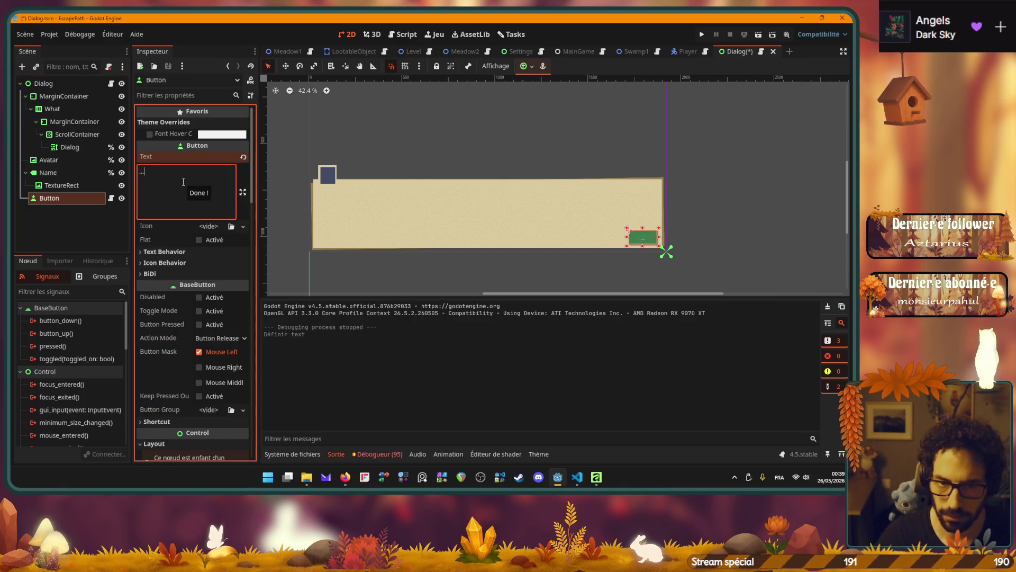
pyautogui.click(405, 281)
pyautogui.hotkey('ctrl', 's')
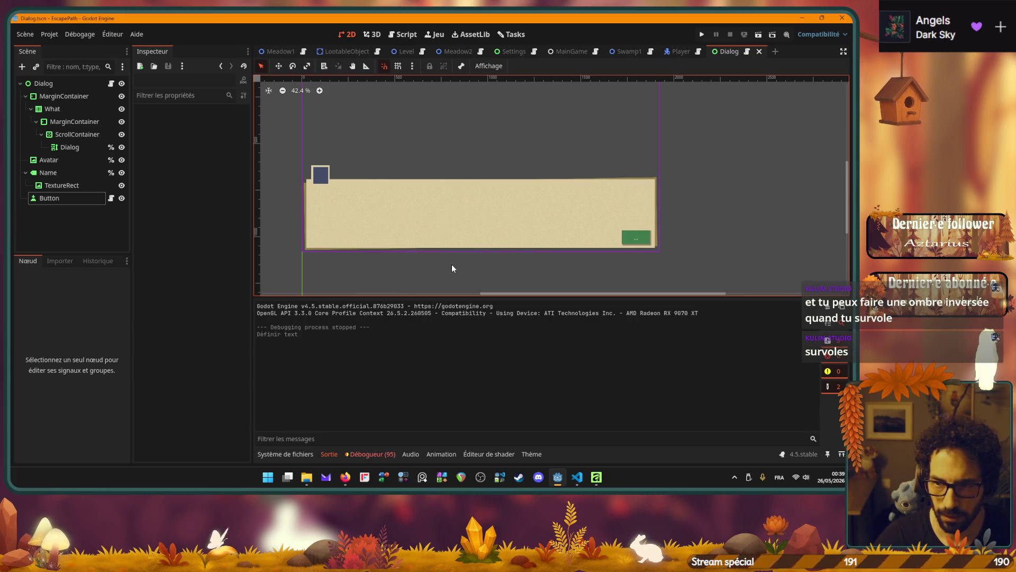
pyautogui.click(53, 197)
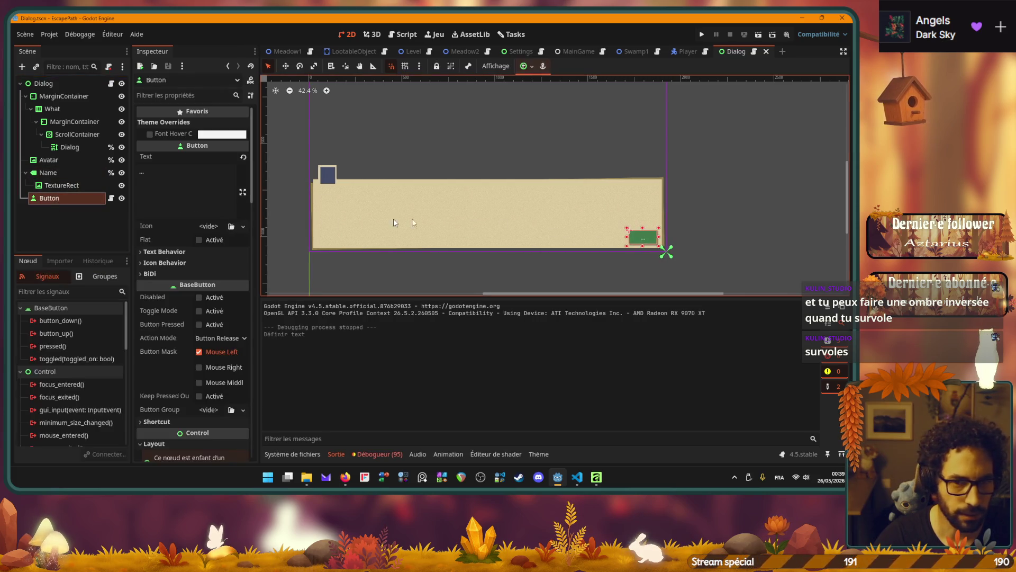
pyautogui.scroll(-5, 154, 248)
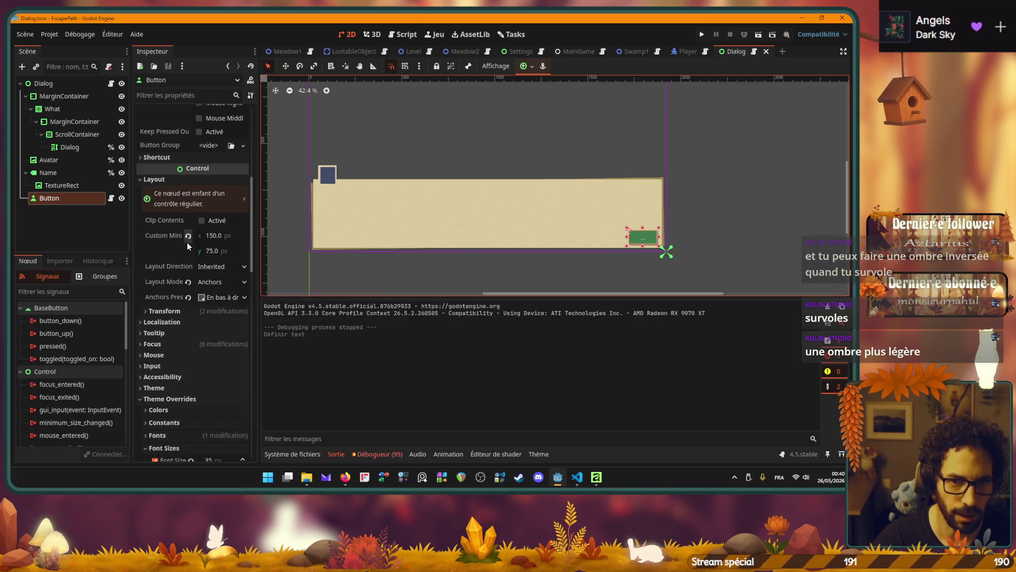
# Copy the Button's Normal StyleBox override and collapse its editor.
pyautogui.scroll(-5, 201, 244)
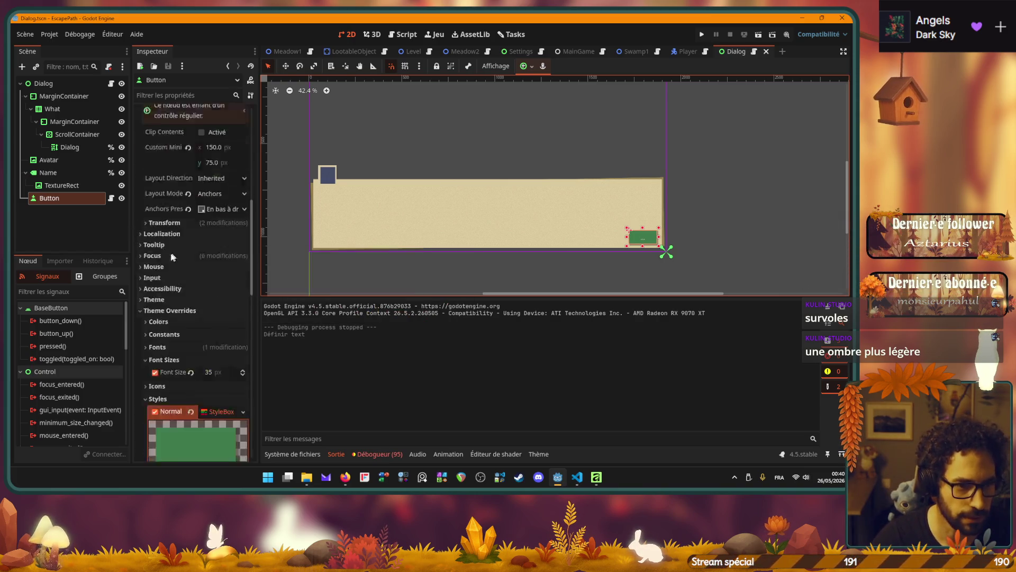
pyautogui.rightClick(220, 241)
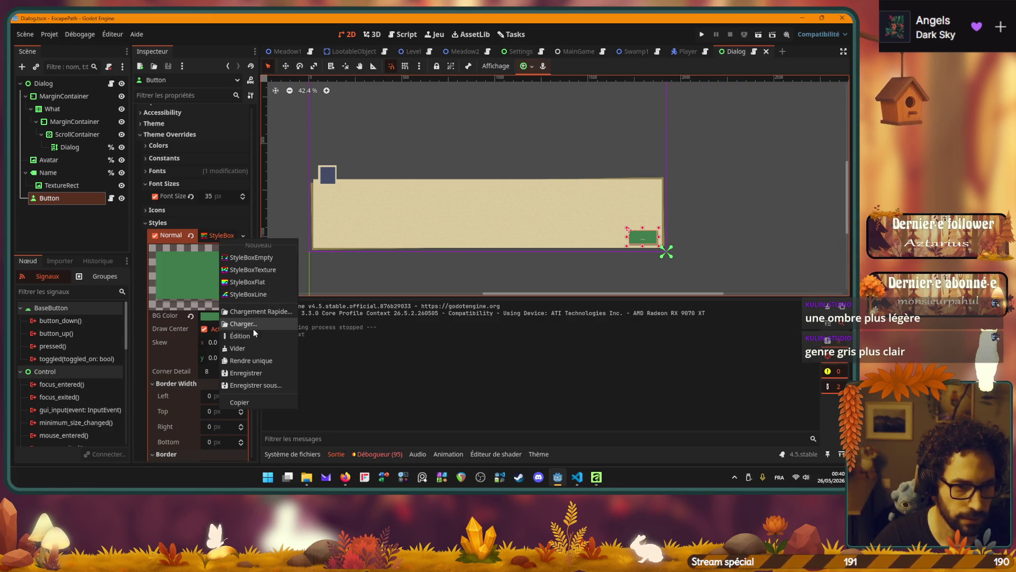
pyautogui.click(250, 398)
pyautogui.click(218, 237)
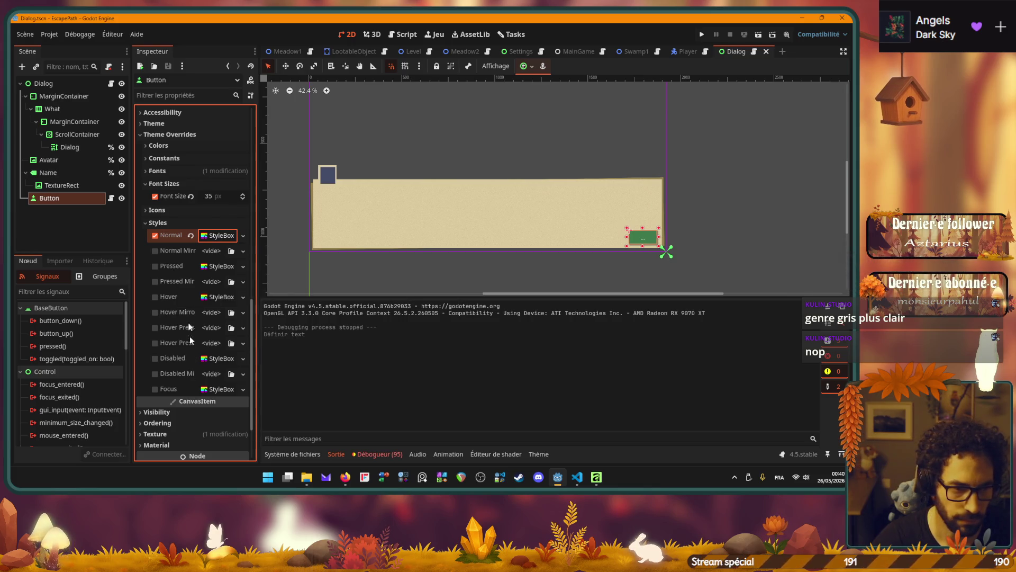
pyautogui.rightClick(220, 298)
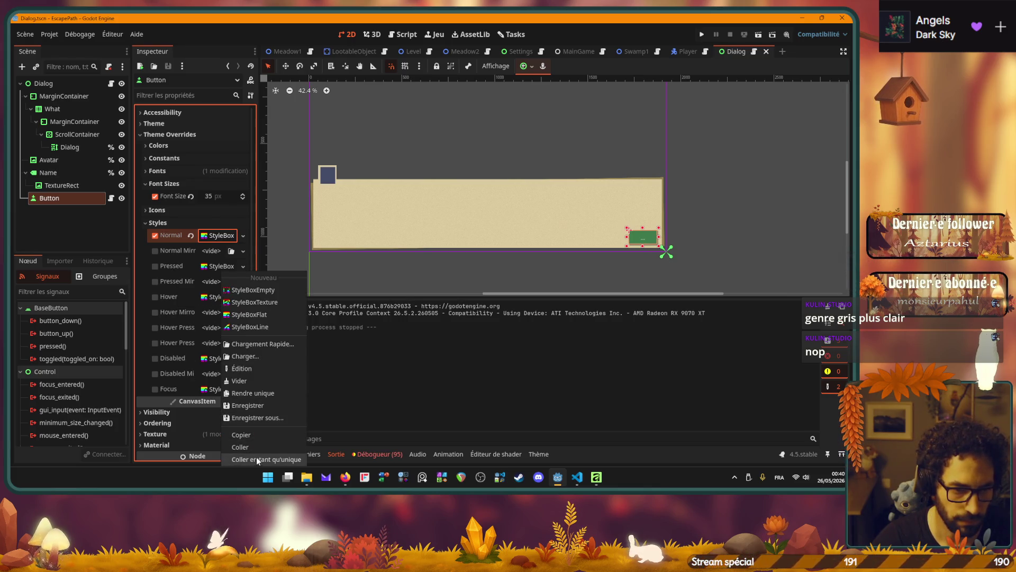
# Paste the copied Normal style as a unique Hover style and expand its shadow settings.
pyautogui.click(256, 457)
pyautogui.click(388, 326)
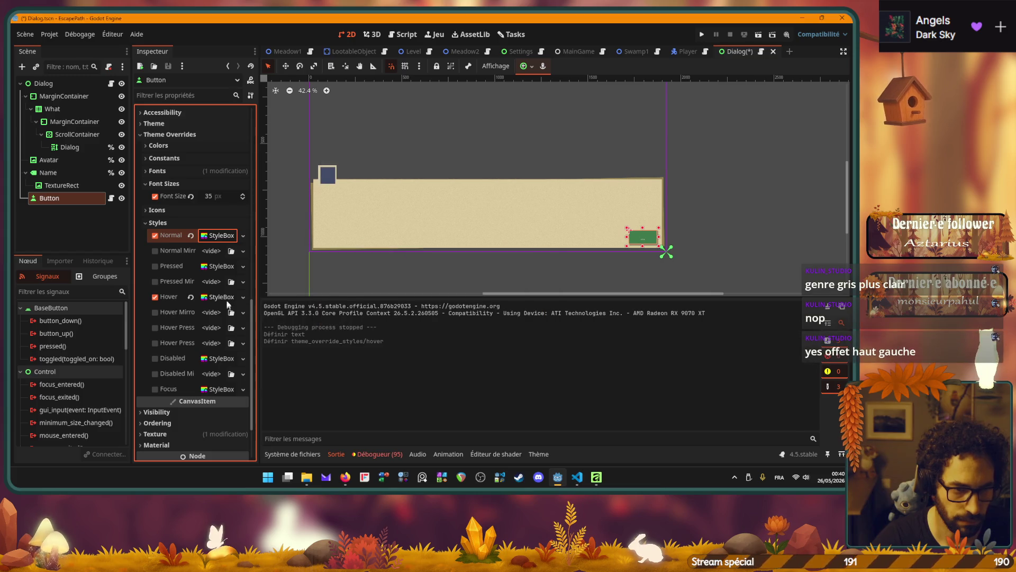
pyautogui.click(221, 297)
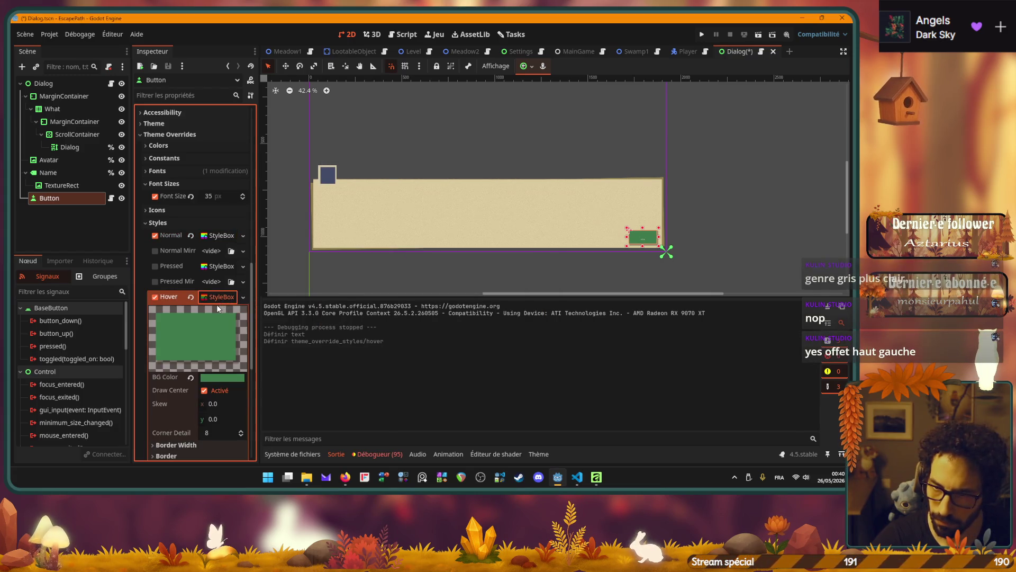
pyautogui.scroll(-5, 185, 333)
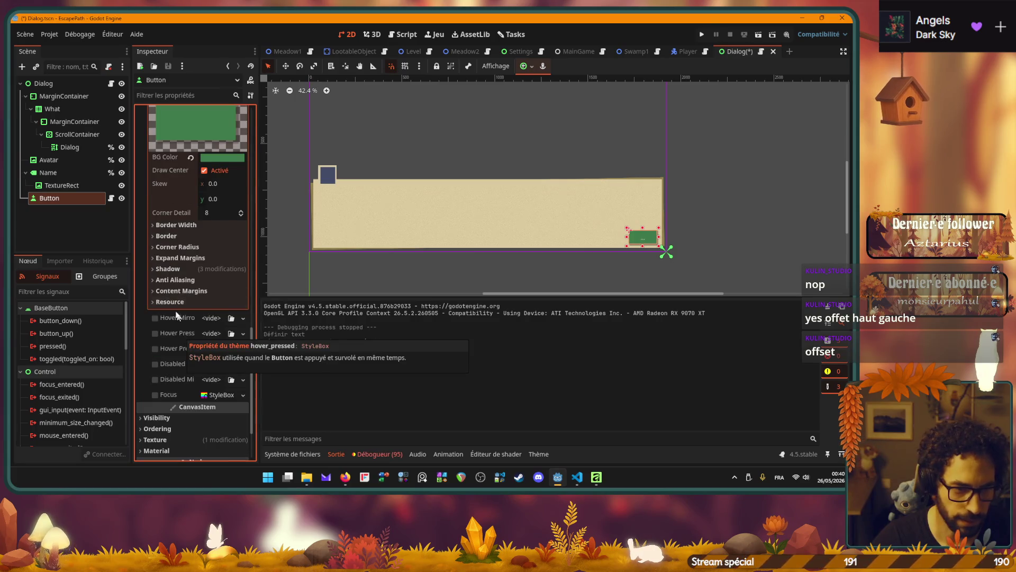
pyautogui.click(168, 268)
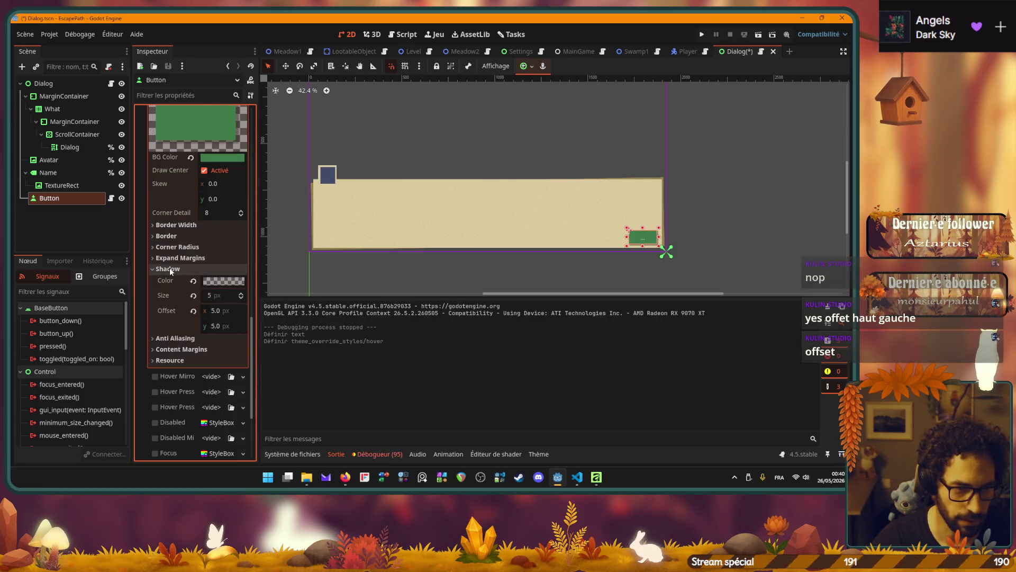
# Set the Hover shadow offset to -5, -5, save, and launch the game with F5.
pyautogui.click(220, 311)
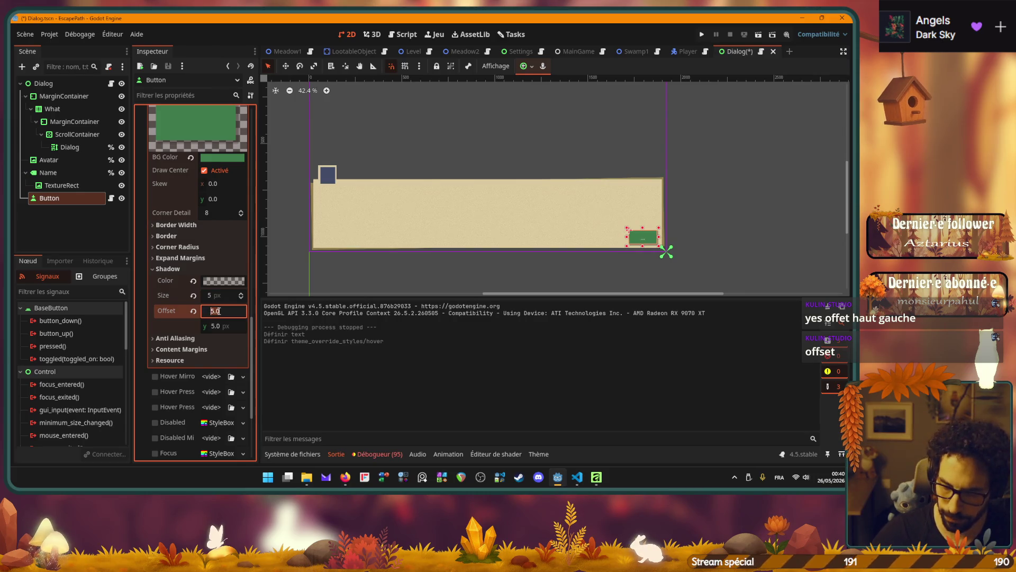
pyautogui.write('-5')
pyautogui.press('Tab')
pyautogui.write('-5')
pyautogui.press('Return')
pyautogui.hotkey('ctrl', 's')
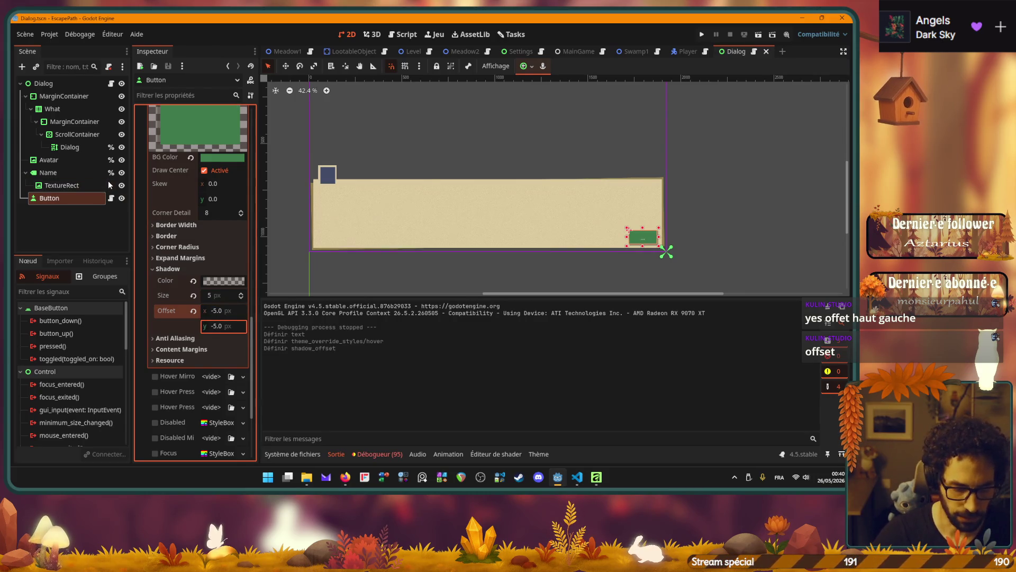
pyautogui.press('F5')
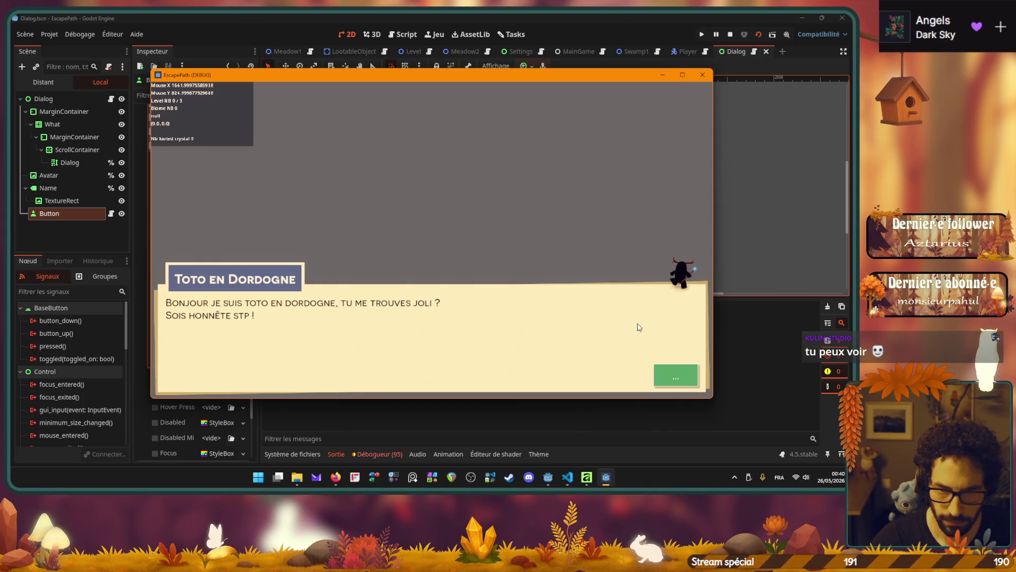
# Close the EscapePath game window after checking the button's hover shadow.
pyautogui.click(703, 77)
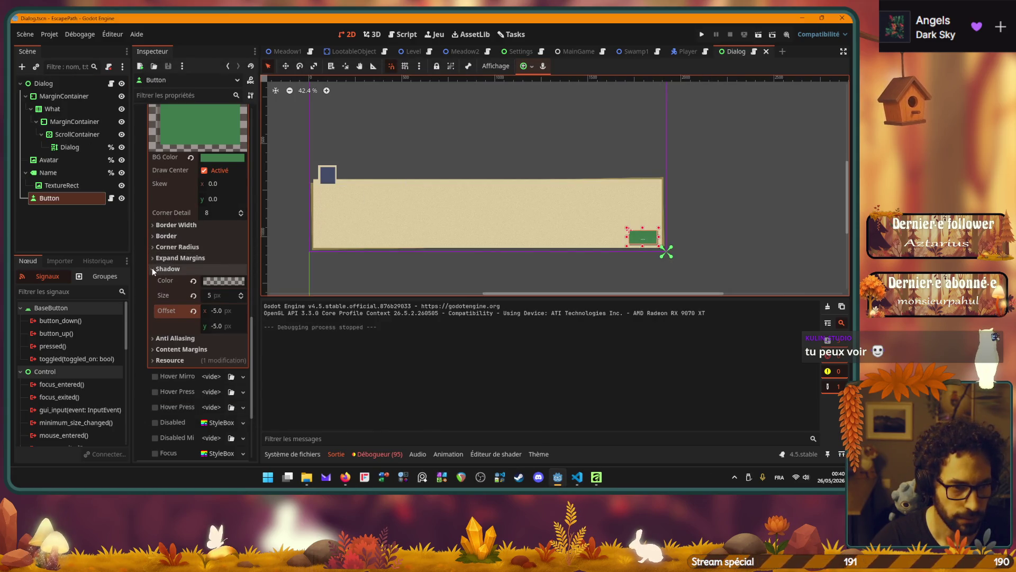
# Reset the Hover shadow offset, size and colour to defaults, save, and test the scene.
pyautogui.click(166, 267)
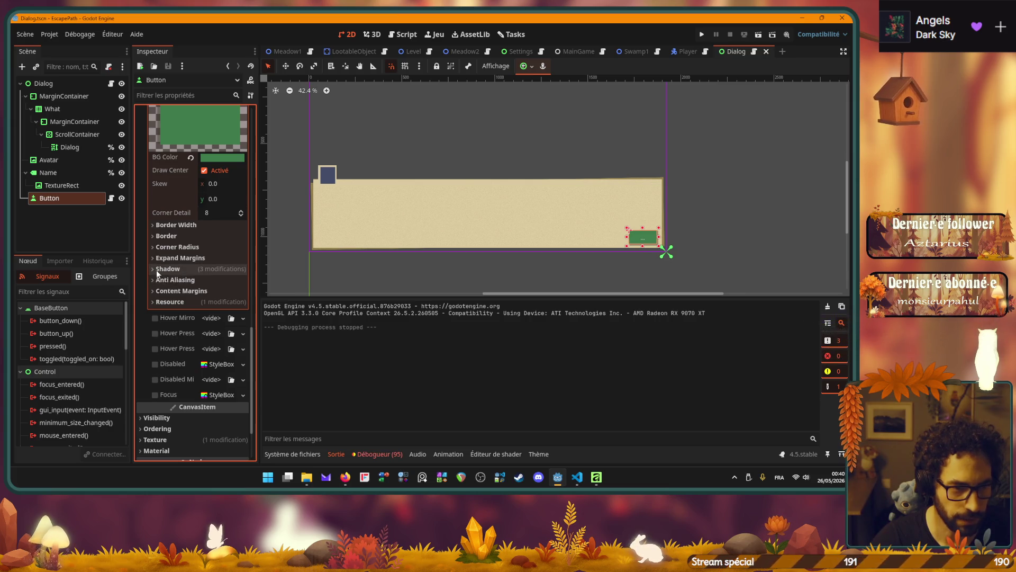
pyautogui.click(155, 269)
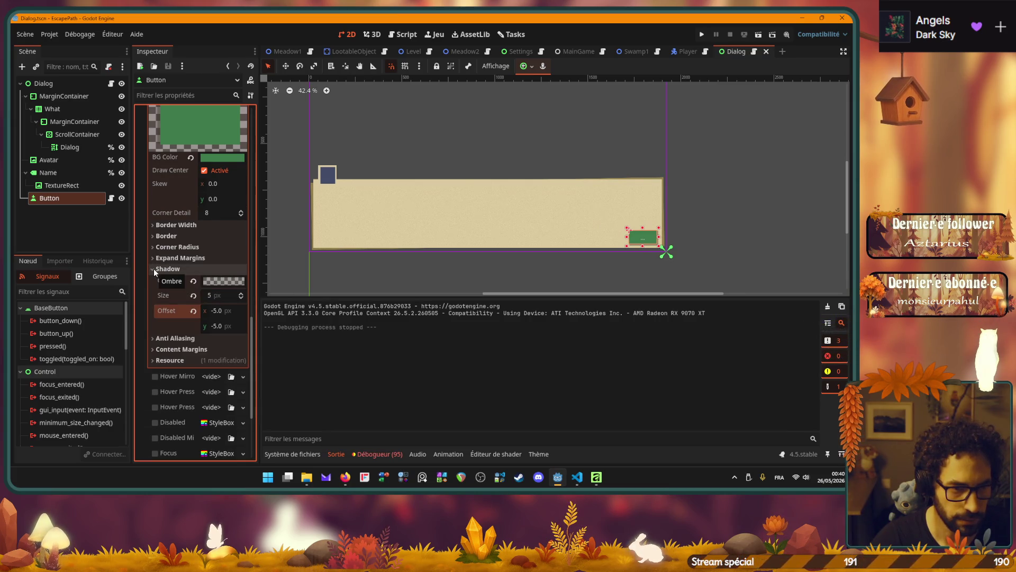
pyautogui.click(193, 311)
pyautogui.click(193, 295)
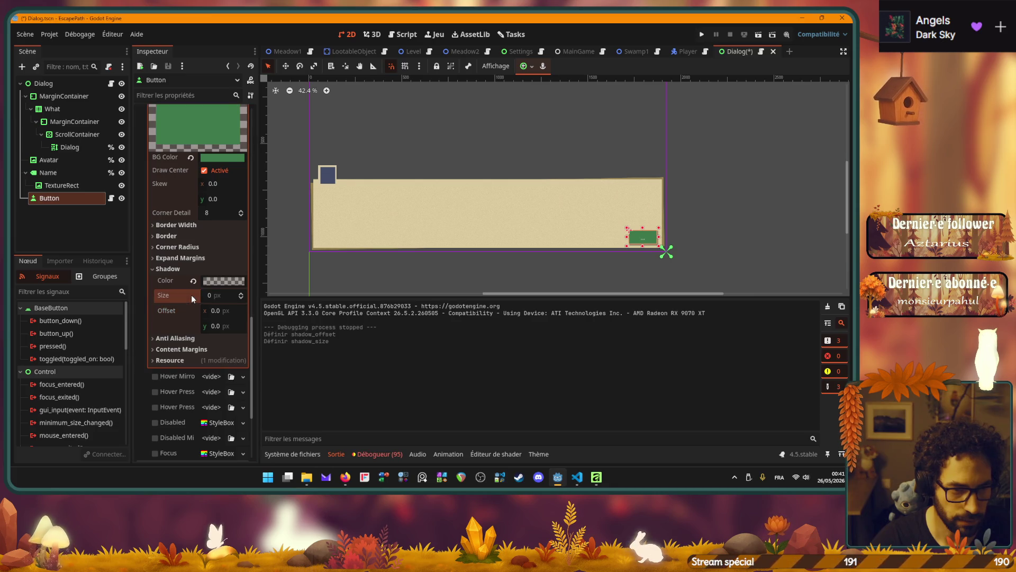
pyautogui.click(194, 281)
pyautogui.hotkey('ctrl', 's')
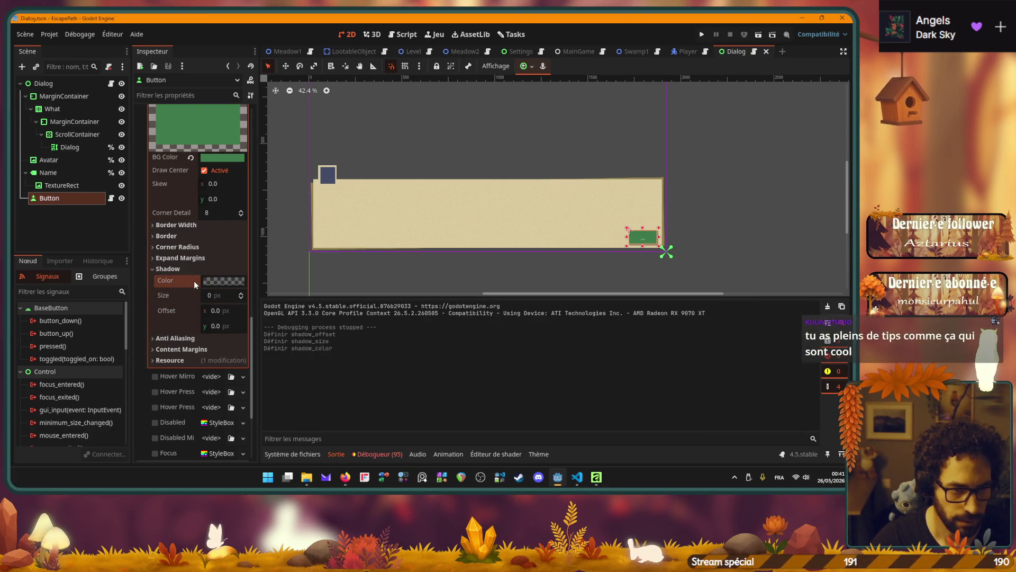
pyautogui.press('F6')
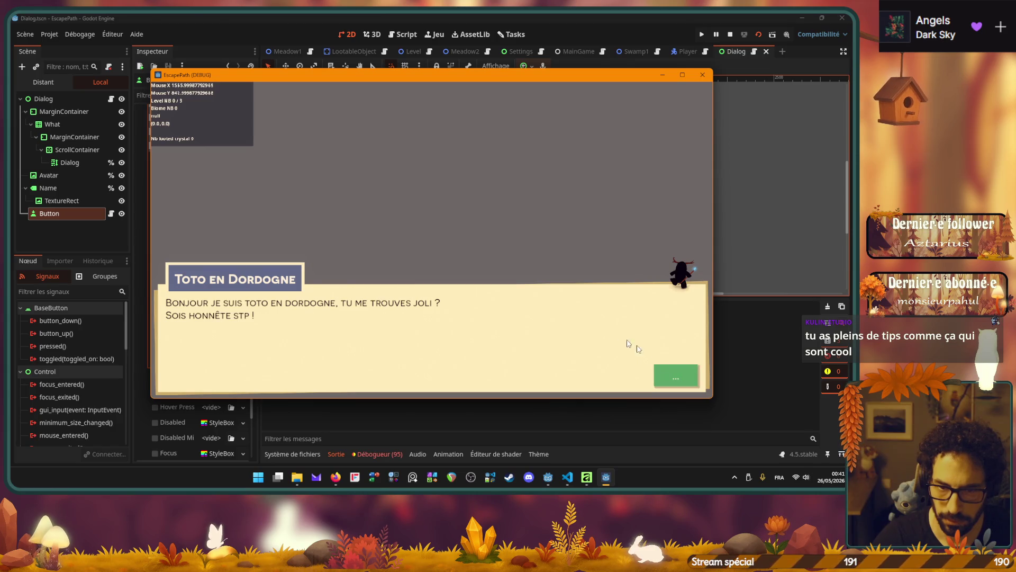
pyautogui.click(702, 75)
# Undo the resets to restore the Hover shadow's size 5 and -5, -5 offset, then save.
pyautogui.hotkey('ctrl', 'z')
pyautogui.hotkey('ctrl', 'z')
pyautogui.hotkey('ctrl', 'z')
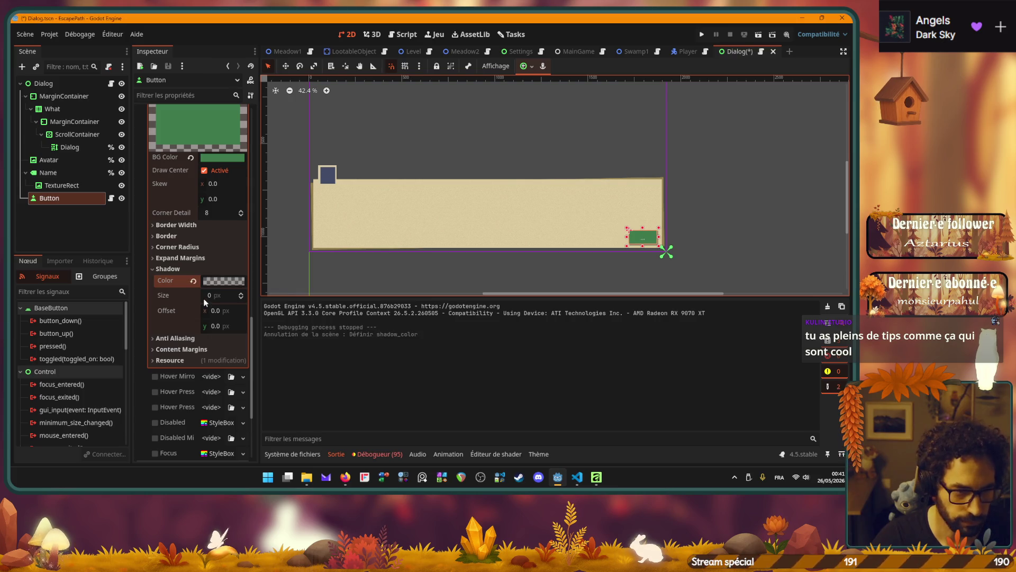
pyautogui.hotkey('ctrl', 's')
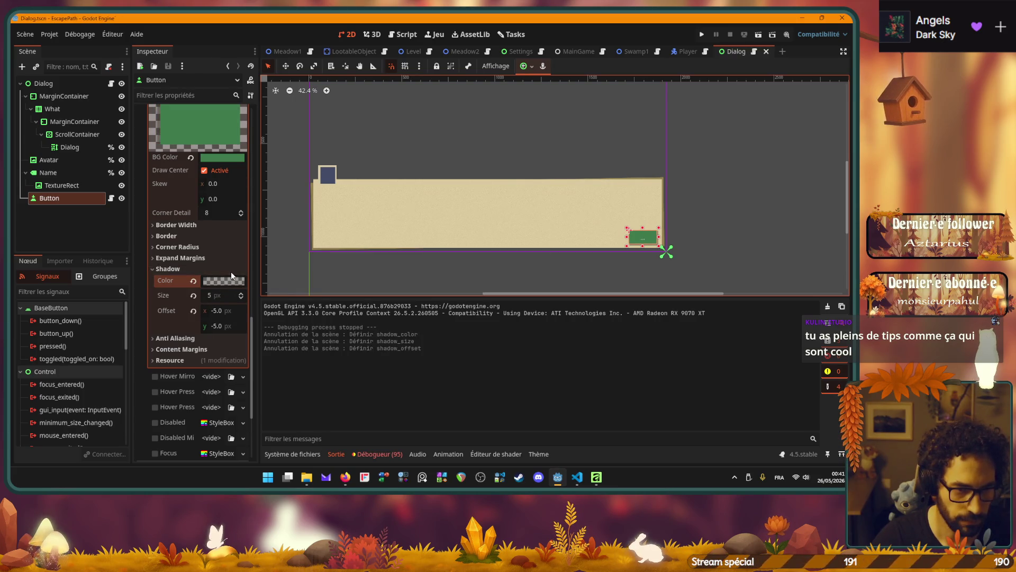
pyautogui.scroll(2, 193, 204)
pyautogui.click(211, 165)
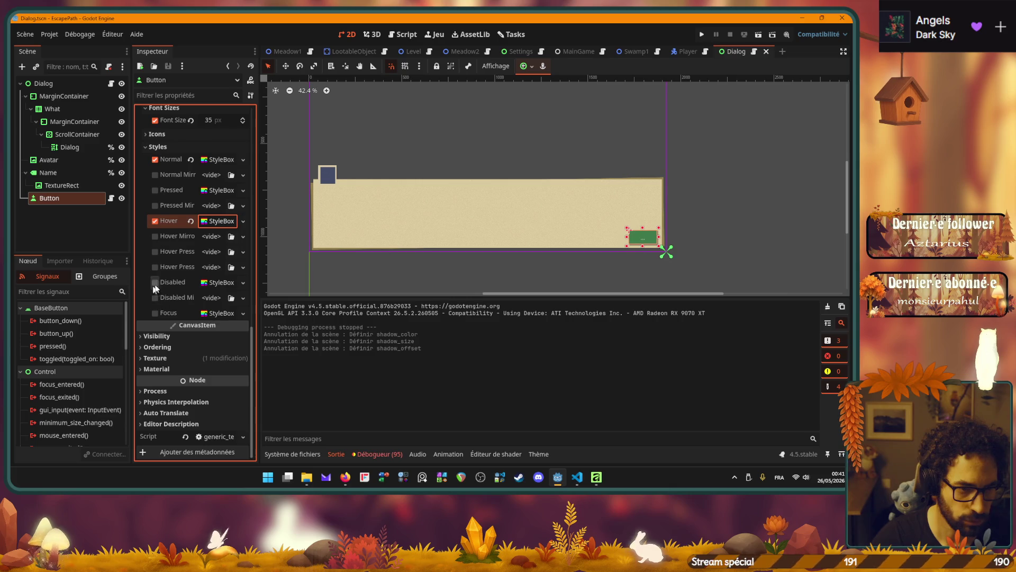
# Paste the copied Normal style as a unique Pressed style and save the scene.
pyautogui.click(158, 187)
pyautogui.rightClick(220, 189)
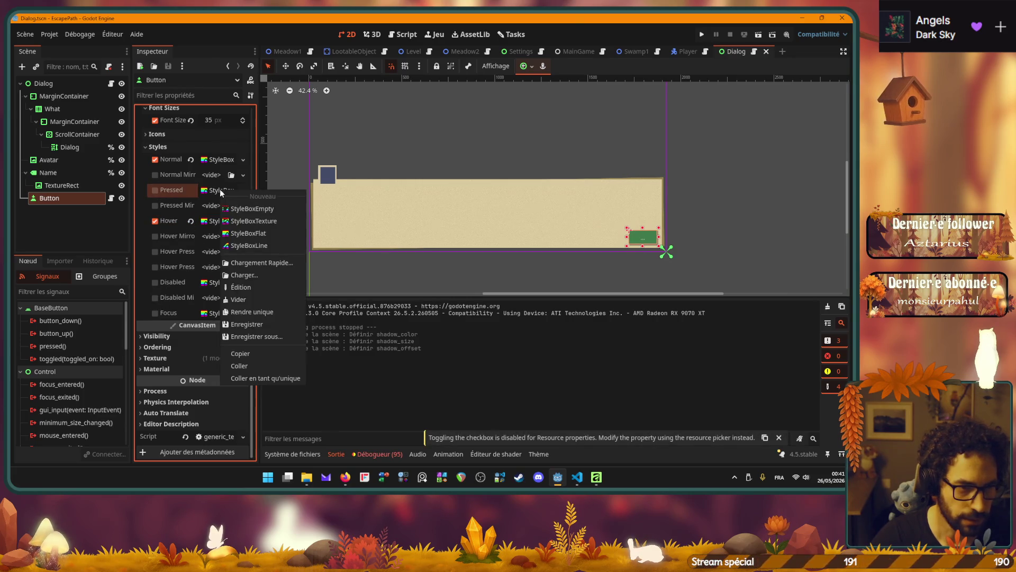
pyautogui.click(265, 379)
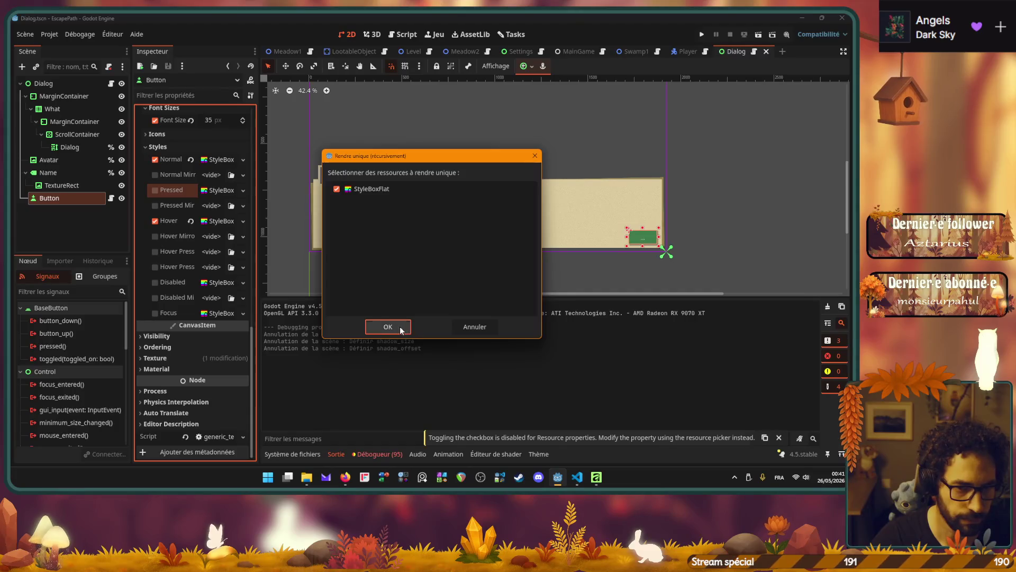
pyautogui.click(389, 327)
pyautogui.click(220, 191)
pyautogui.hotkey('ctrl', 's')
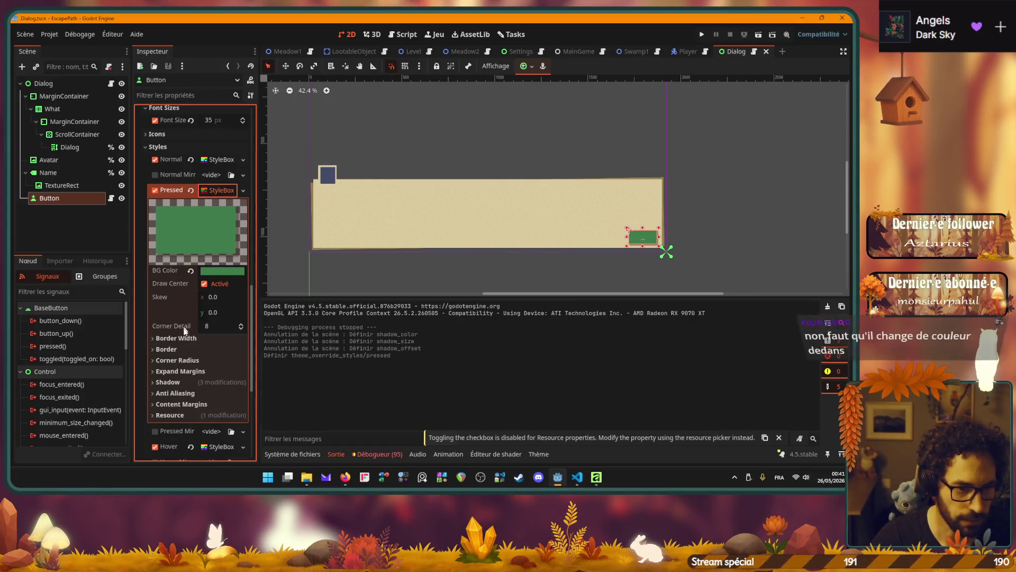
# Set the Pressed style's shadow size to 0 and reset its offset to 0, 0.
pyautogui.click(153, 381)
pyautogui.scroll(-1, 156, 371)
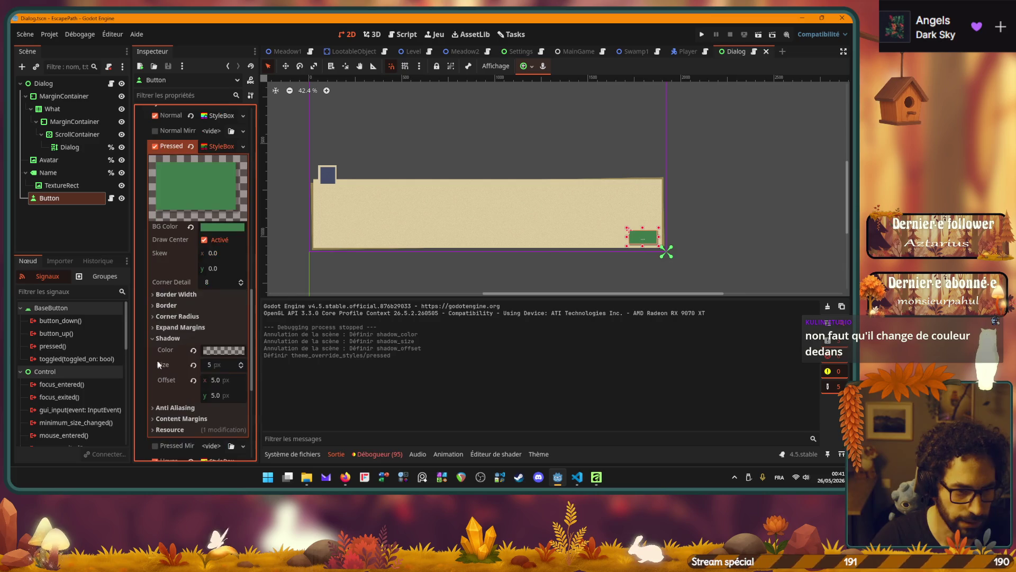
pyautogui.scroll(-1, 162, 364)
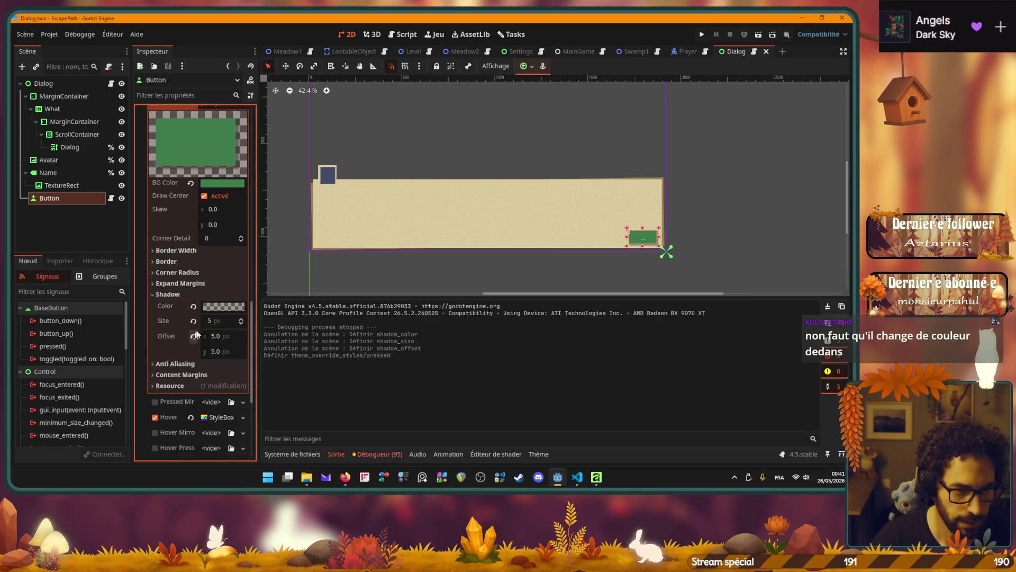
pyautogui.click(216, 322)
pyautogui.write('0')
pyautogui.press('Return')
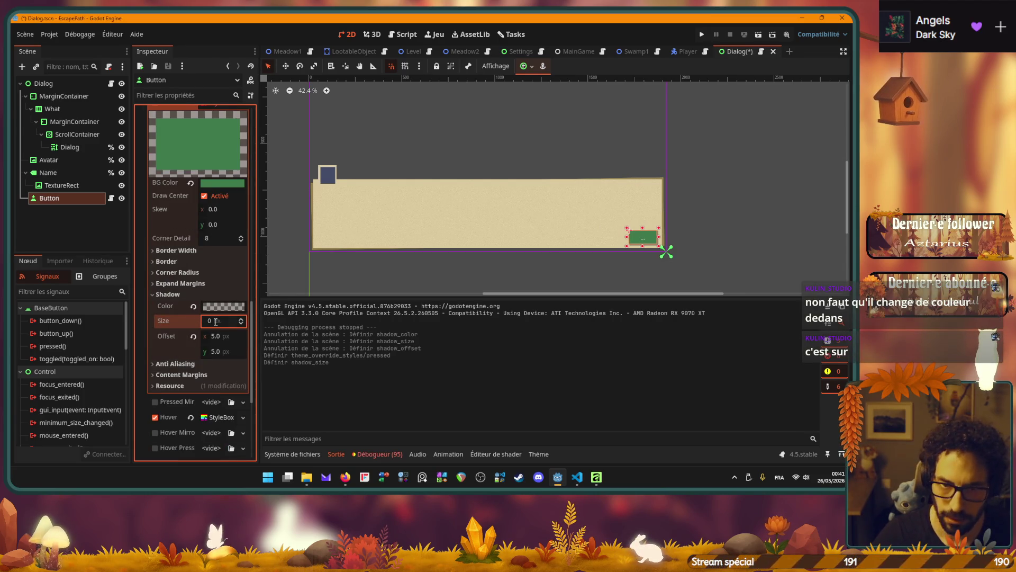
pyautogui.click(194, 335)
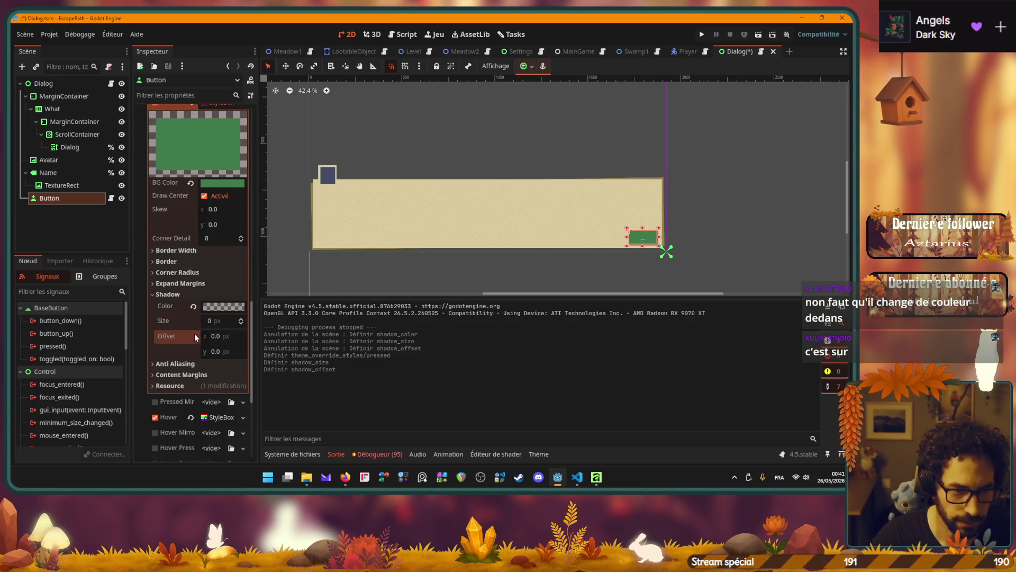
pyautogui.scroll(4, 656, 240)
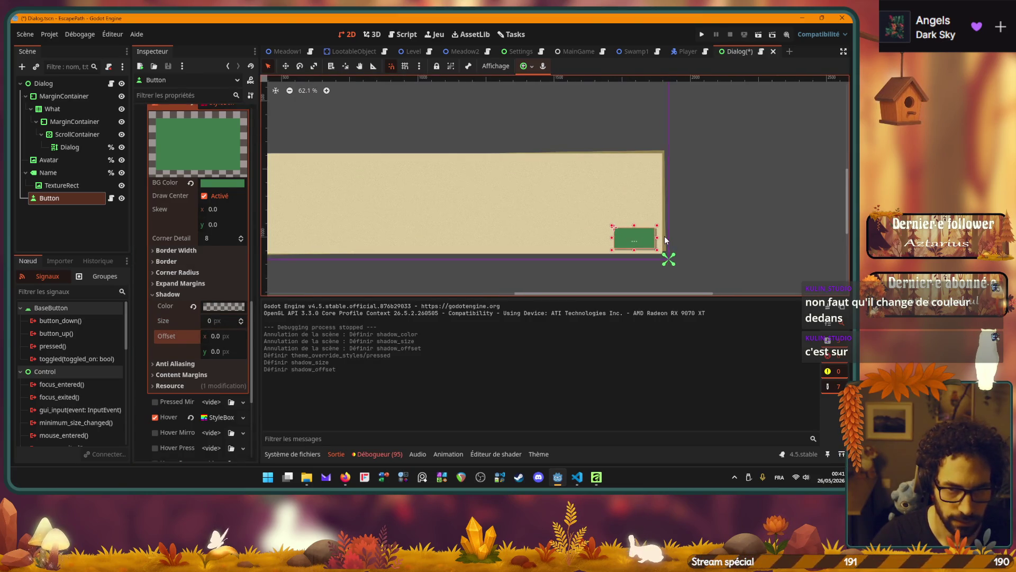
pyautogui.scroll(5, 634, 241)
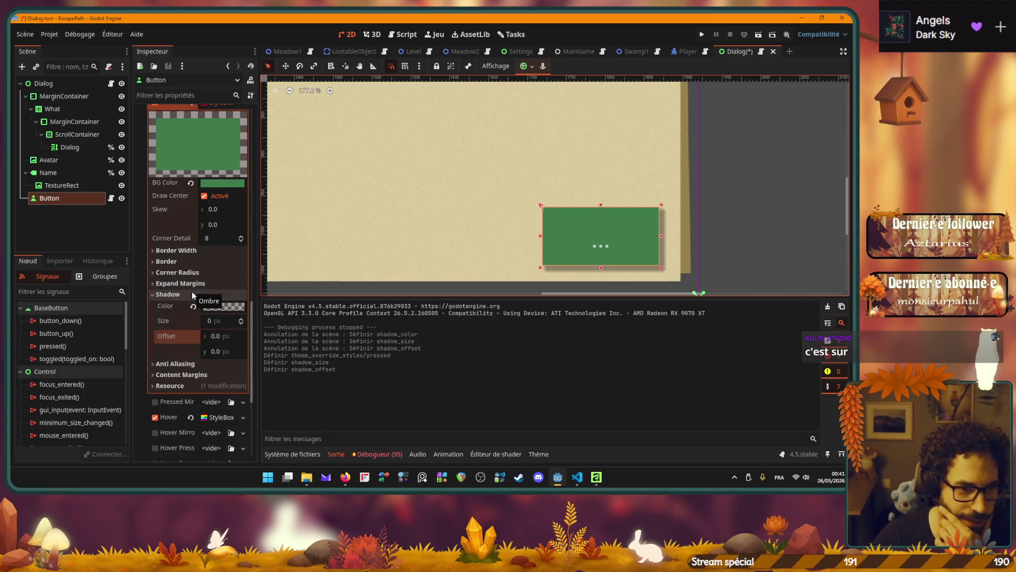
pyautogui.click(164, 293)
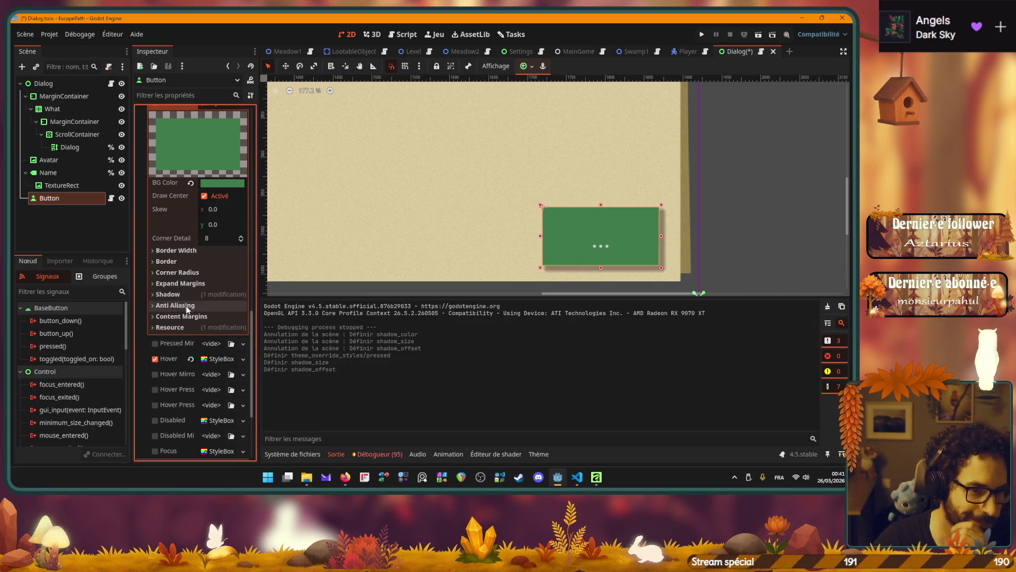
pyautogui.click(176, 294)
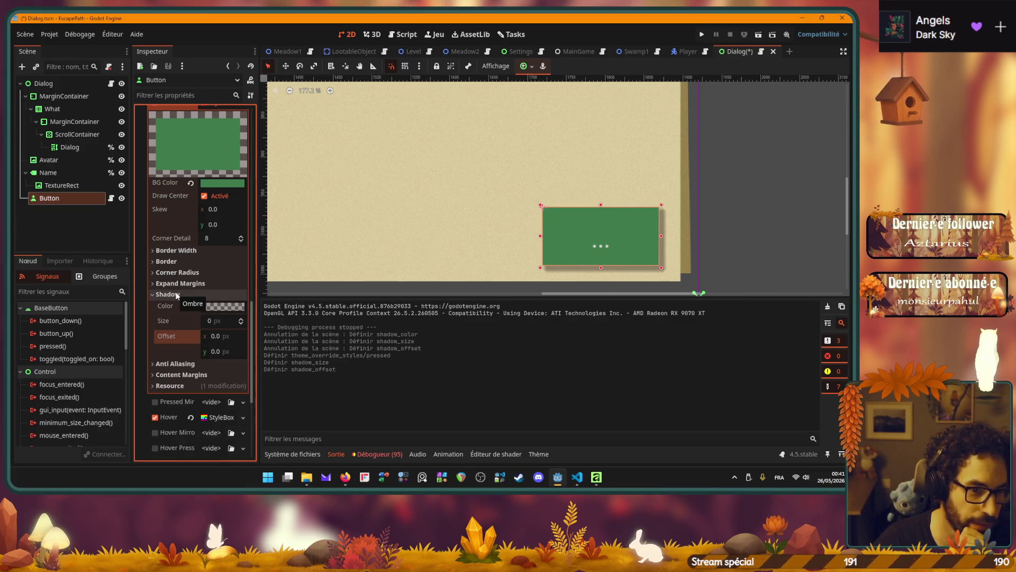
pyautogui.click(241, 320)
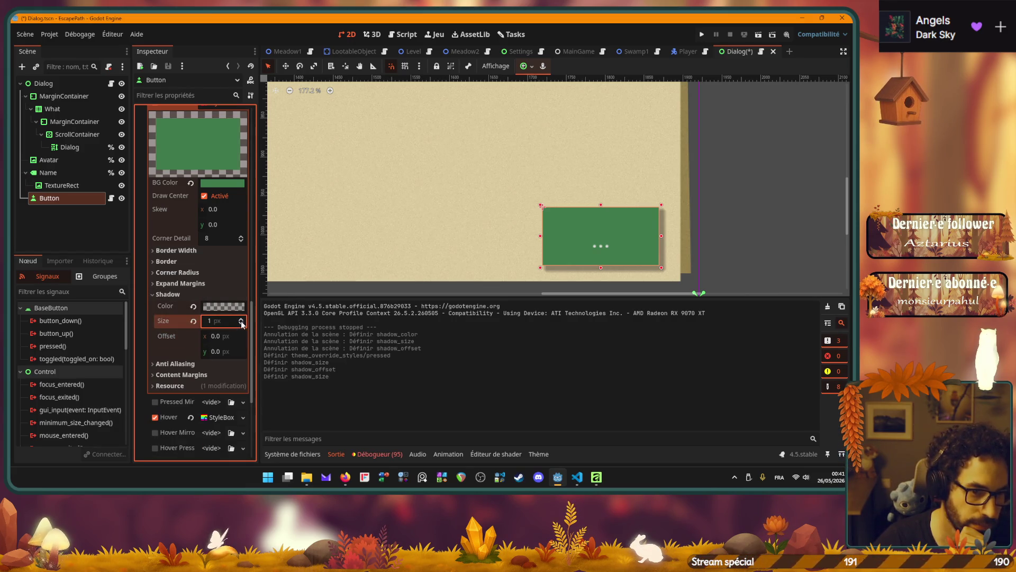
pyautogui.click(242, 324)
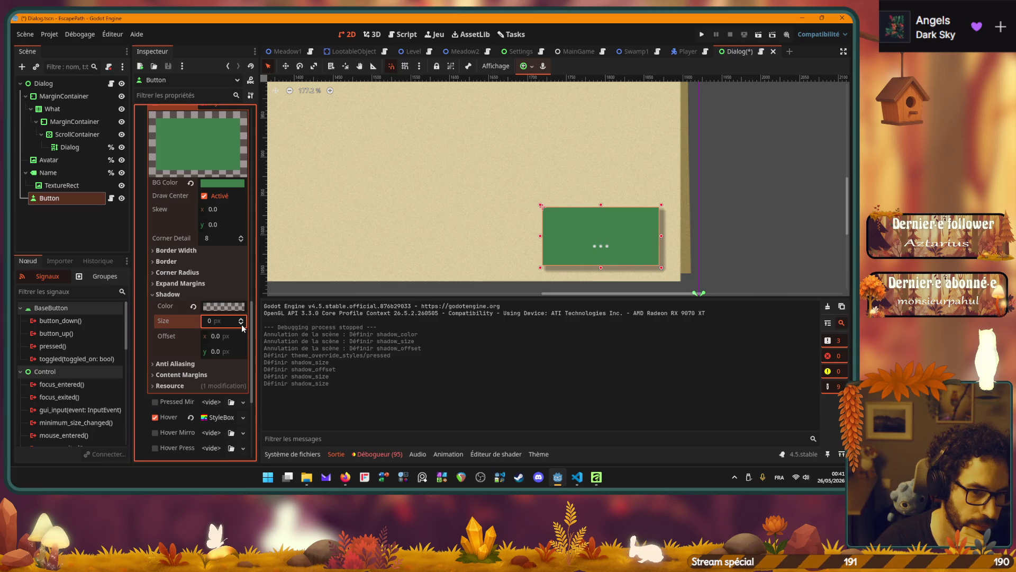
pyautogui.click(171, 294)
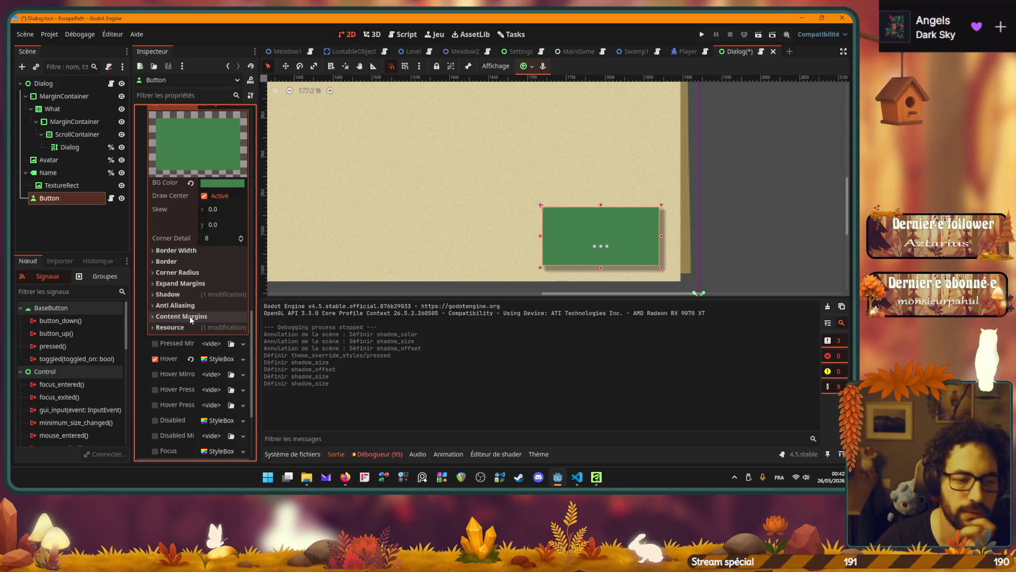
pyautogui.scroll(5, 189, 315)
# Inspect the Pressed StyleBox's background colour and shadow size settings, leaving the colour unchanged.
pyautogui.scroll(-2, 189, 316)
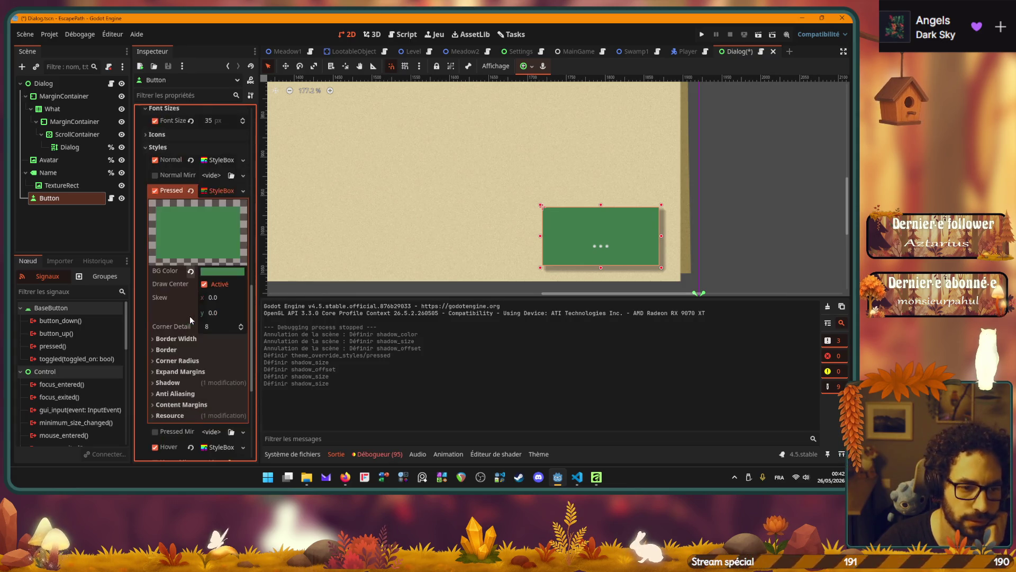
pyautogui.click(216, 272)
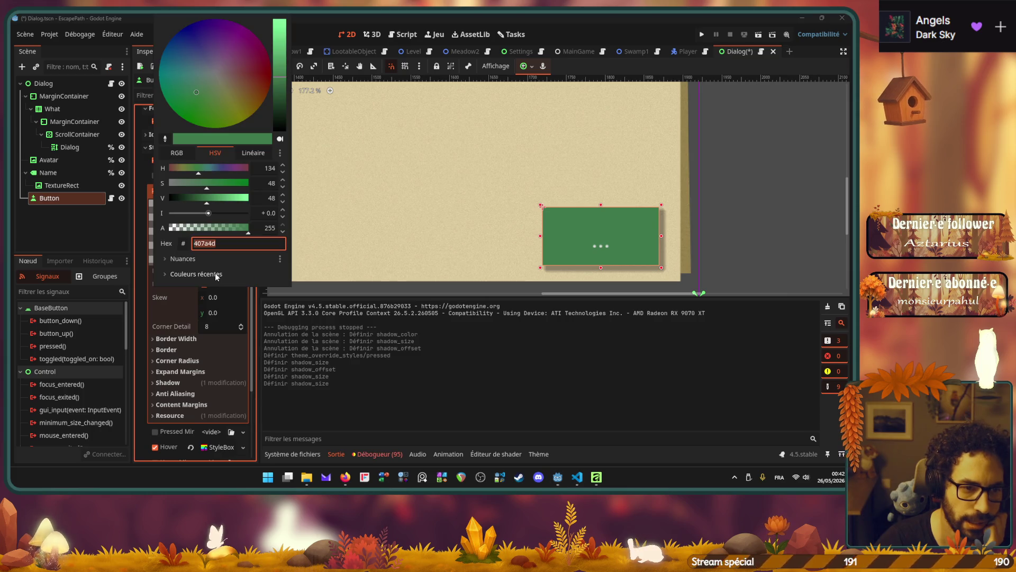
pyautogui.click(164, 311)
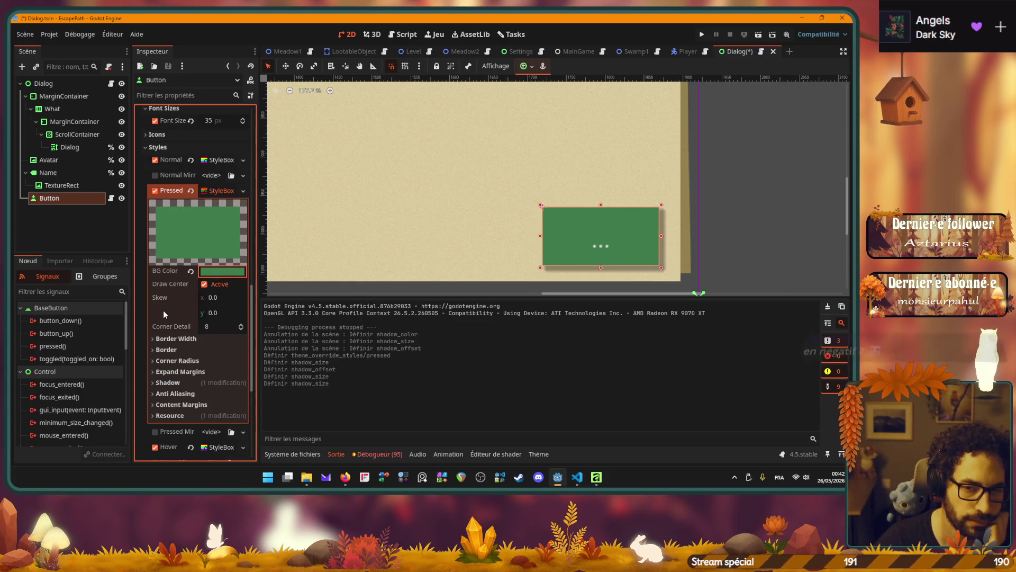
pyautogui.moveTo(163, 310)
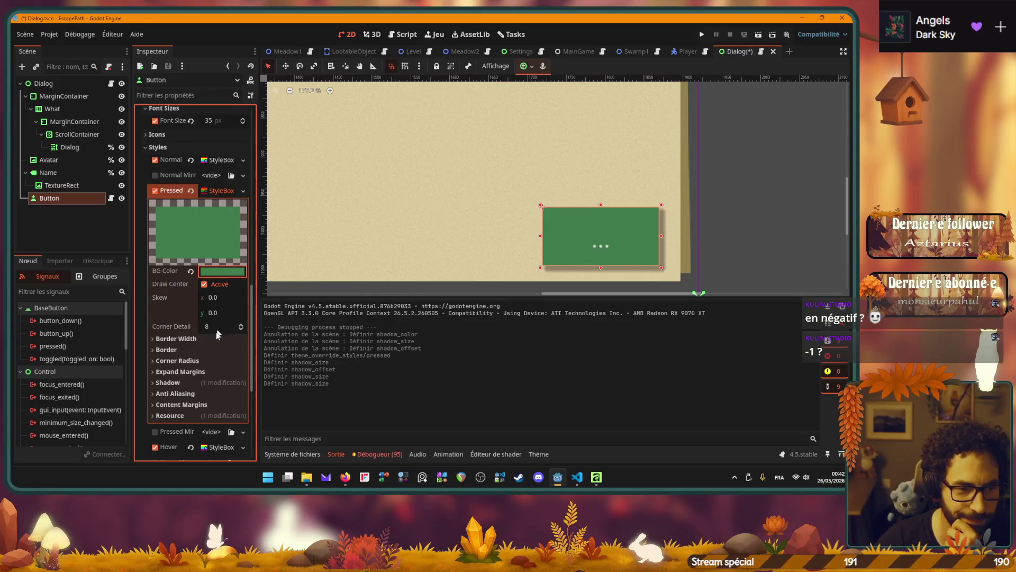
pyautogui.click(167, 382)
pyautogui.scroll(-3, 180, 371)
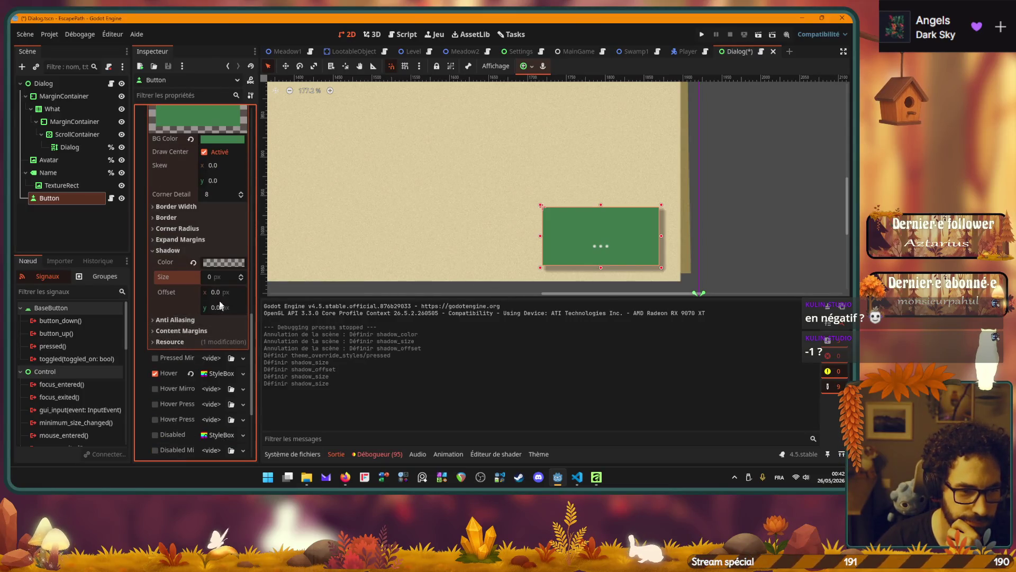
pyautogui.click(220, 278)
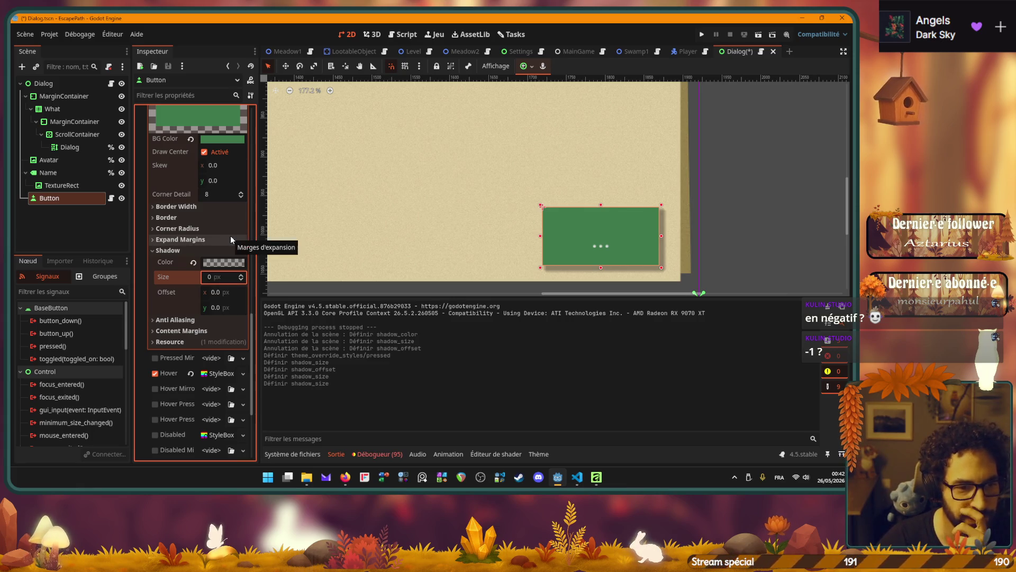
# Collapse the Pressed StyleBox, save the Dialog scene, then revert the Button's Pressed style override.
pyautogui.scroll(3, 182, 275)
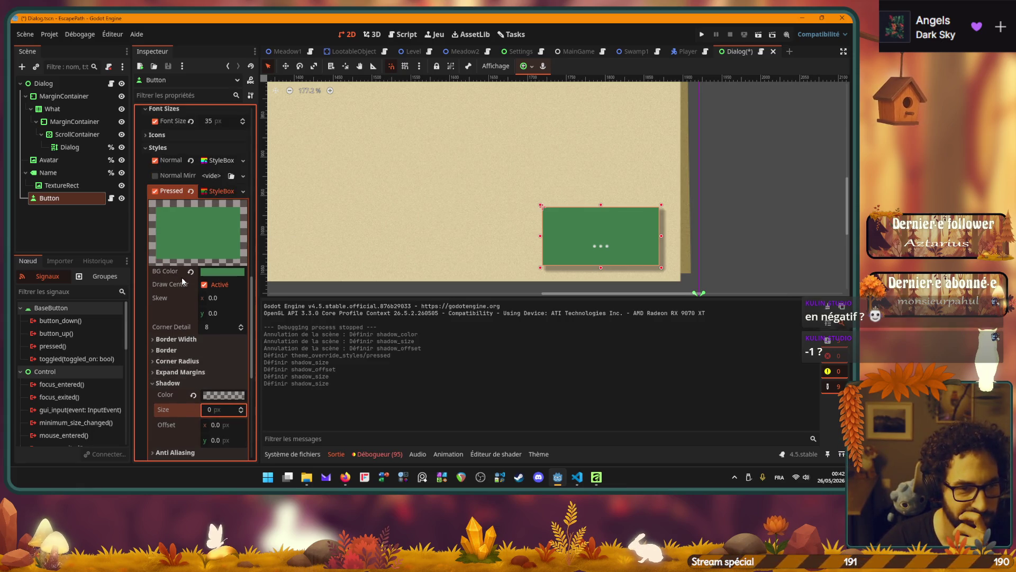
pyautogui.click(211, 191)
pyautogui.hotkey('ctrl', 's')
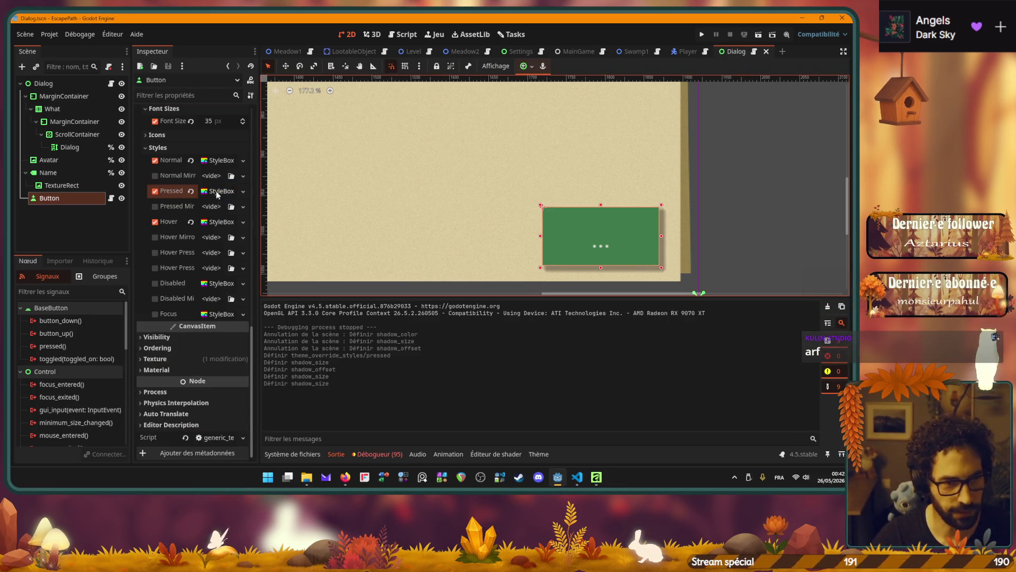
pyautogui.click(191, 191)
pyautogui.scroll(-6, 558, 250)
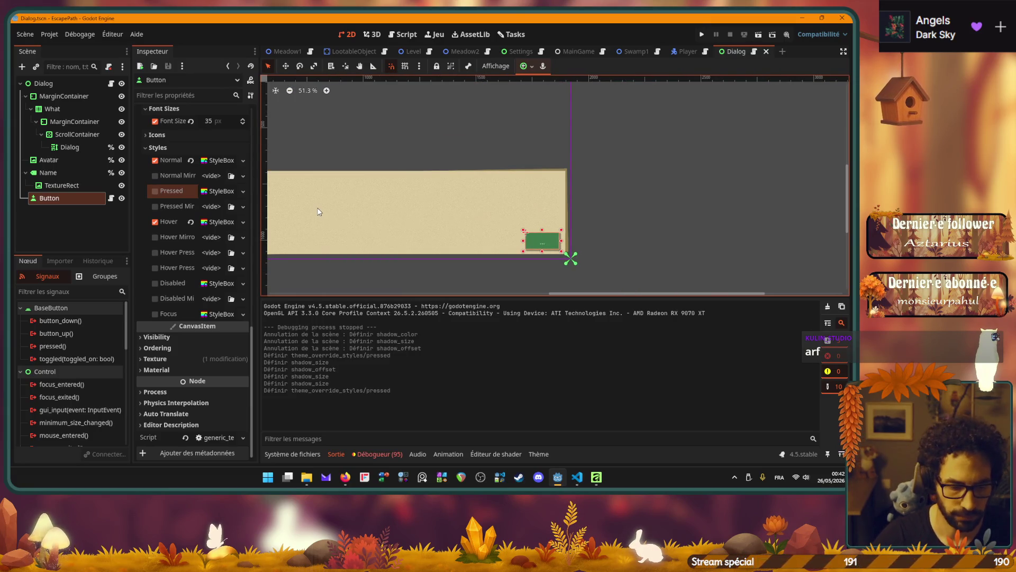
pyautogui.press('F6')
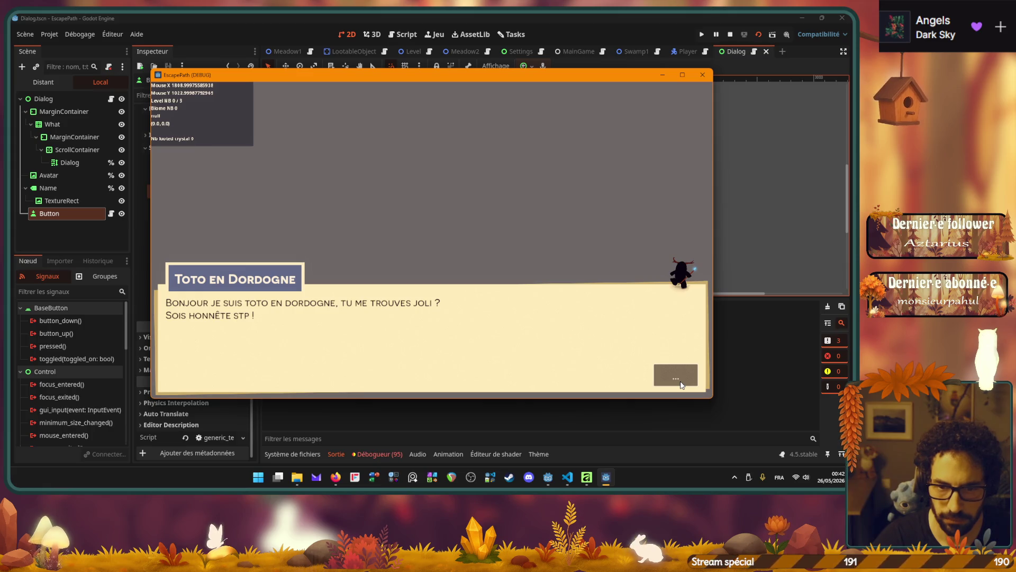
pyautogui.click(702, 74)
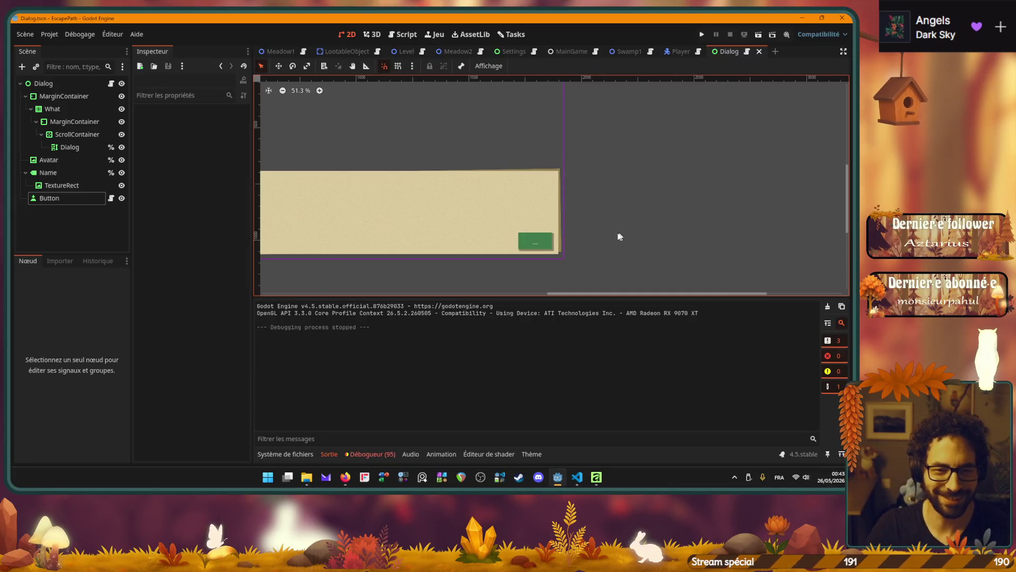
pyautogui.moveTo(479, 266); pyautogui.dragTo(624, 263)
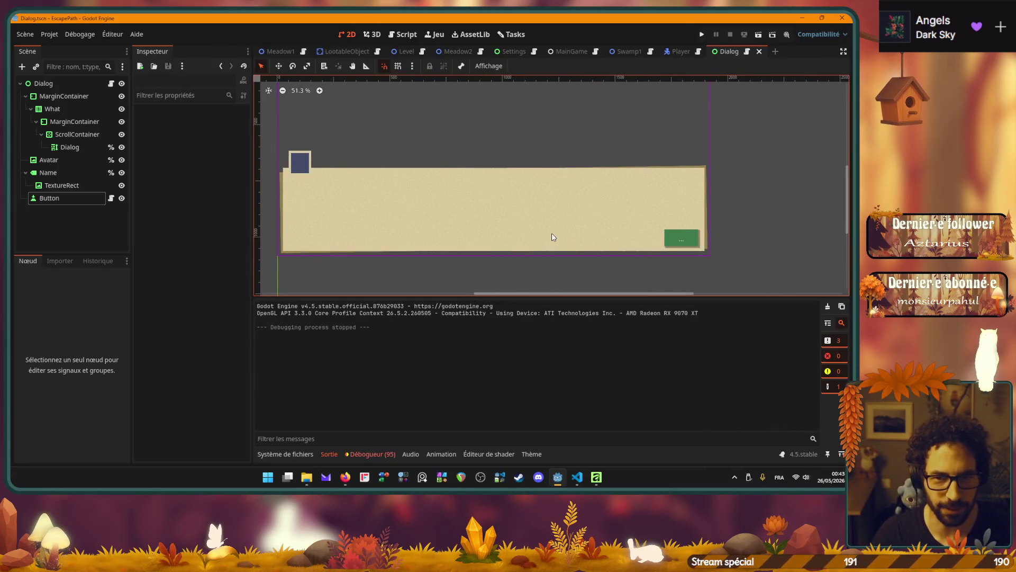